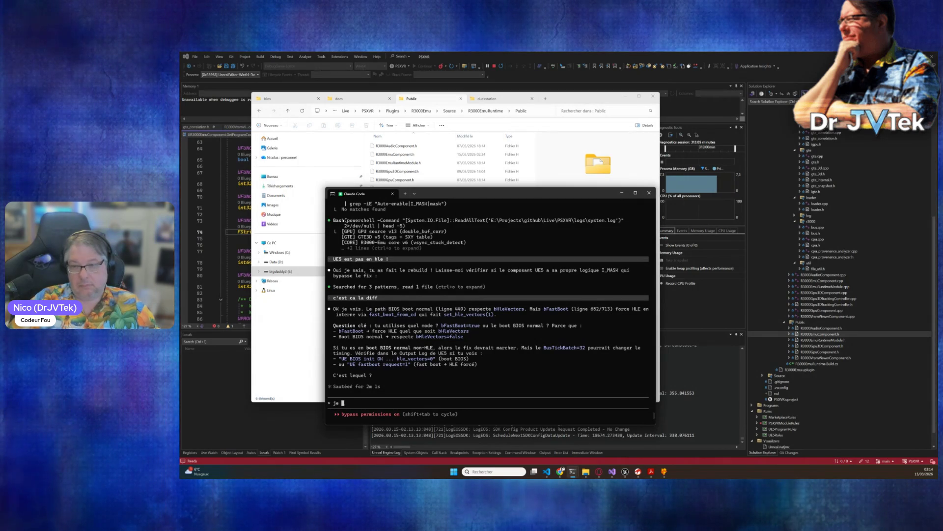
# Tell Claude UE5 runs with neither HLE nor fastboot, then queue 'tu ne l'as pas dans le log ?'
pyautogui.write('sous ue5')
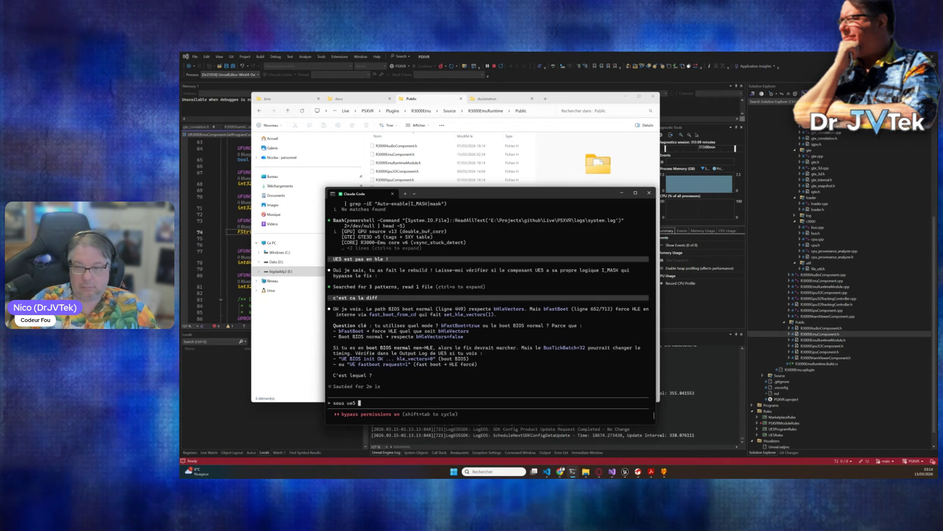
pyautogui.write('is ni')
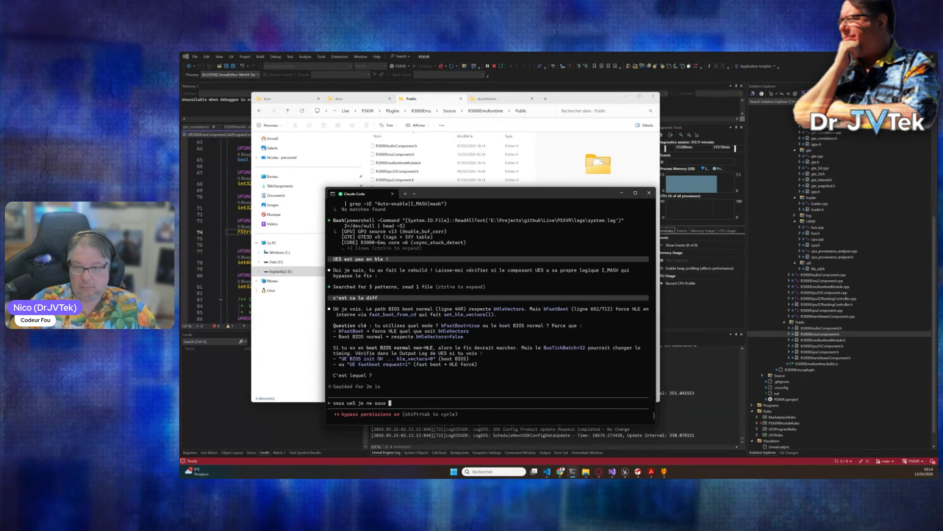
pyautogui.write('s ')
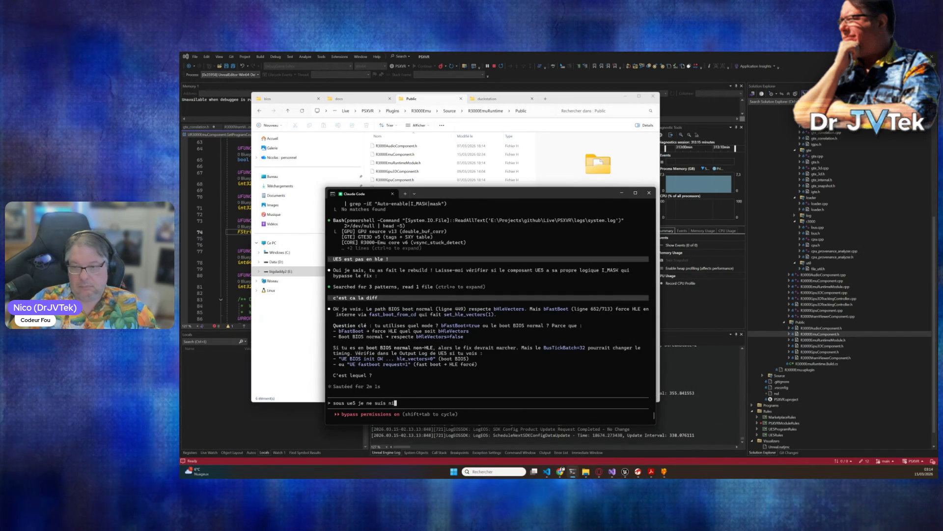
pyautogui.write(' en hl')
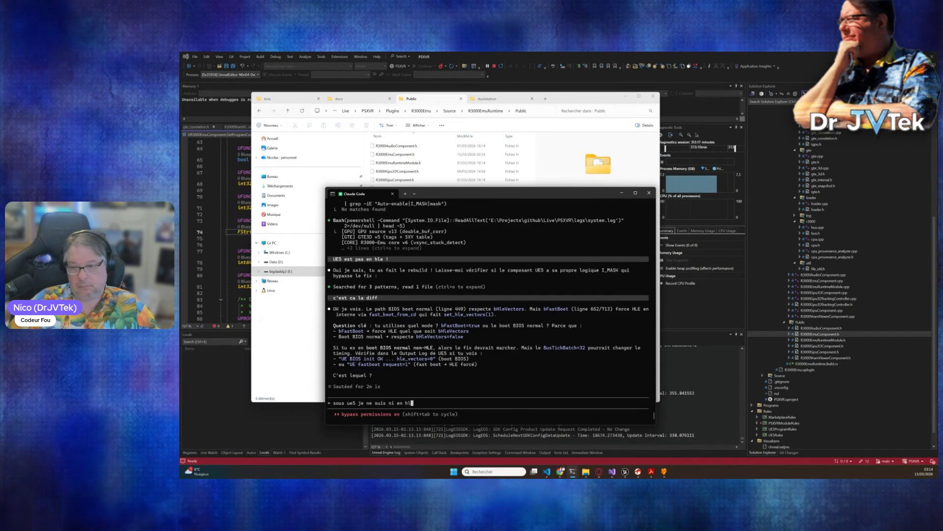
pyautogui.write('e ni e')
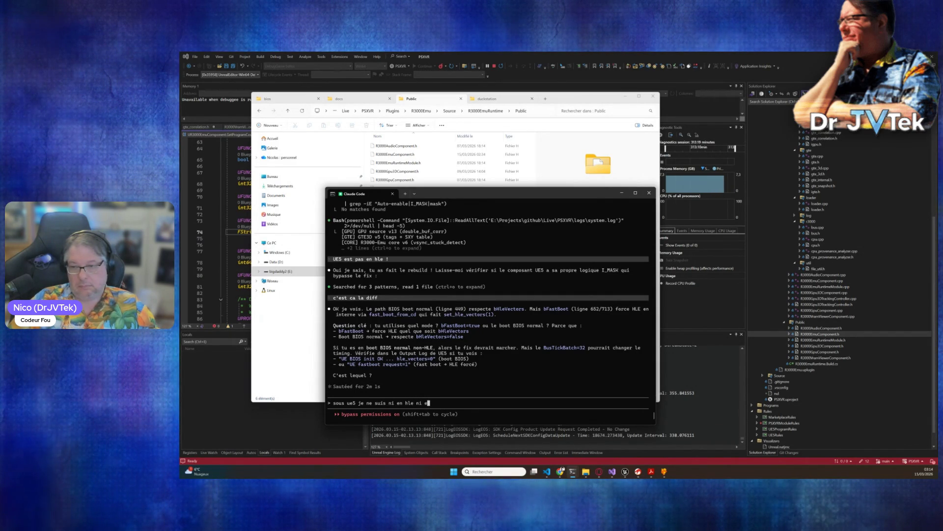
pyautogui.write('n f')
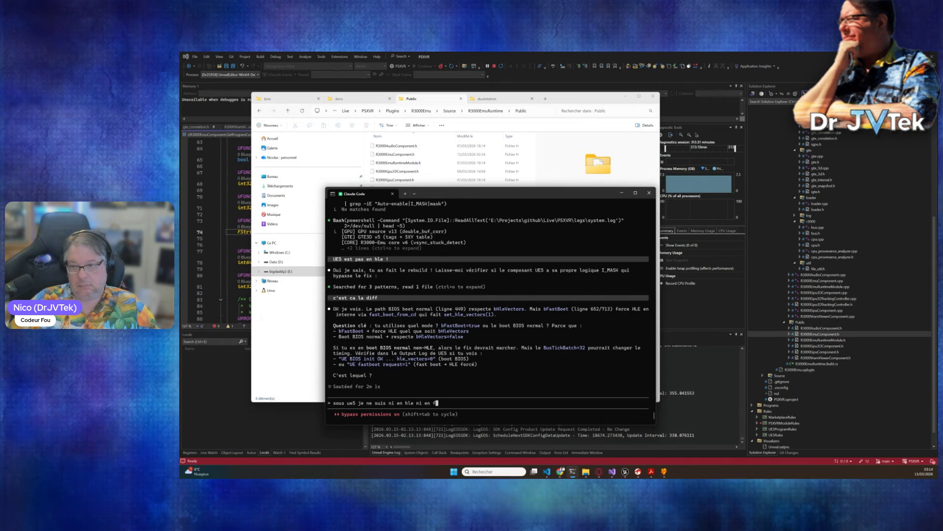
pyautogui.write('asto')
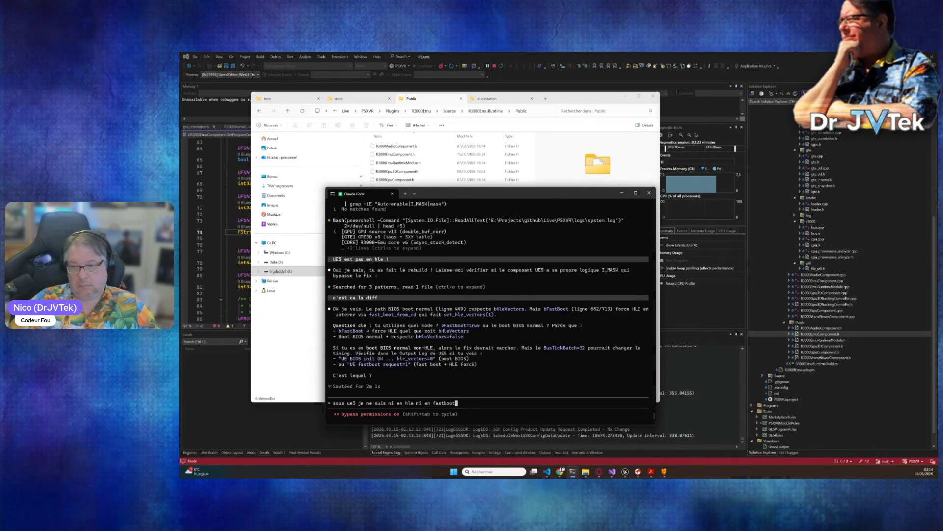
pyautogui.press('Return')
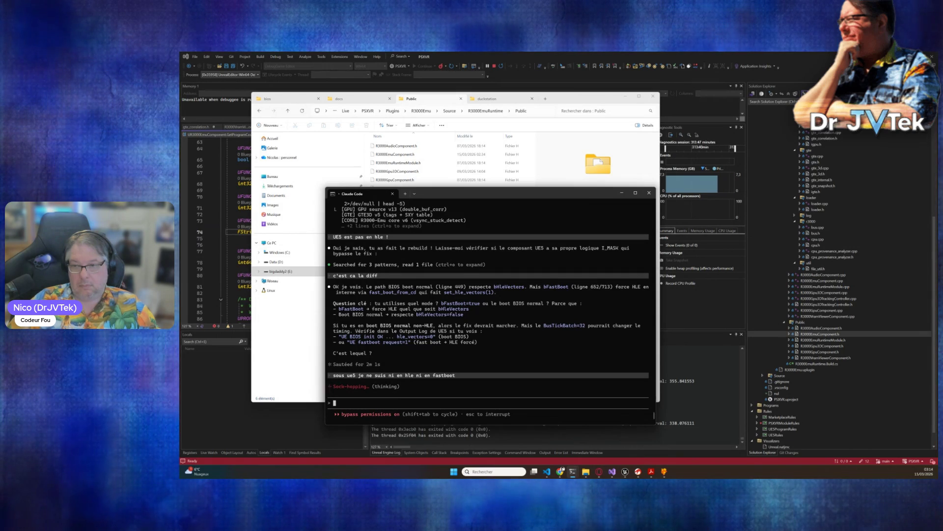
pyautogui.write('tu')
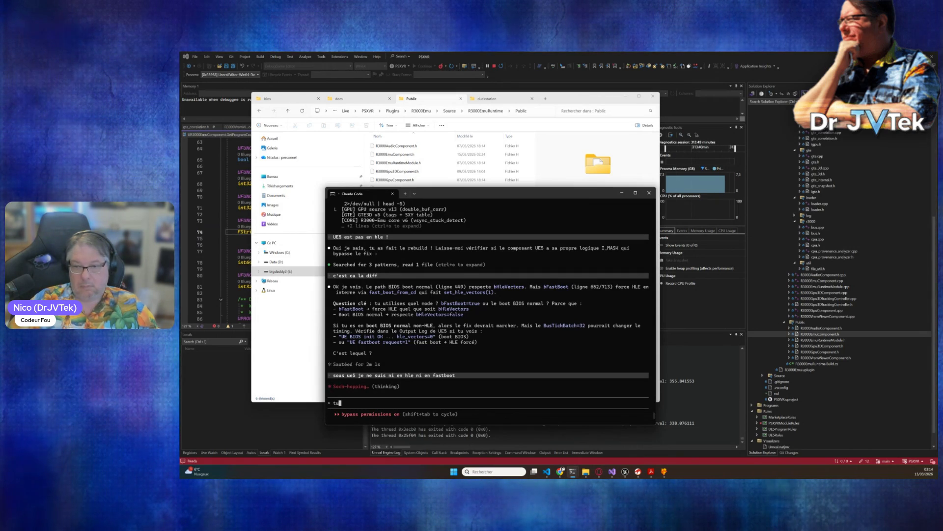
pyautogui.write(" ne l'as pas dans le log ?")
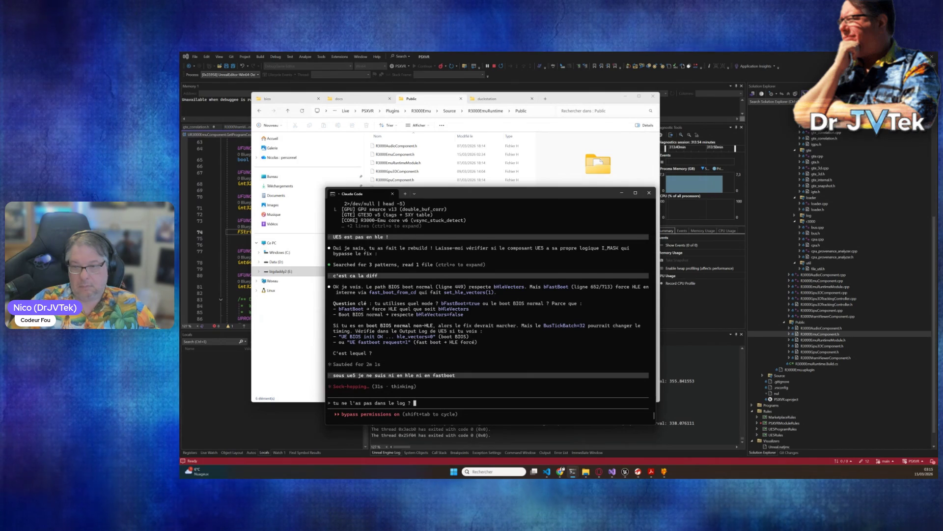
pyautogui.press('Return')
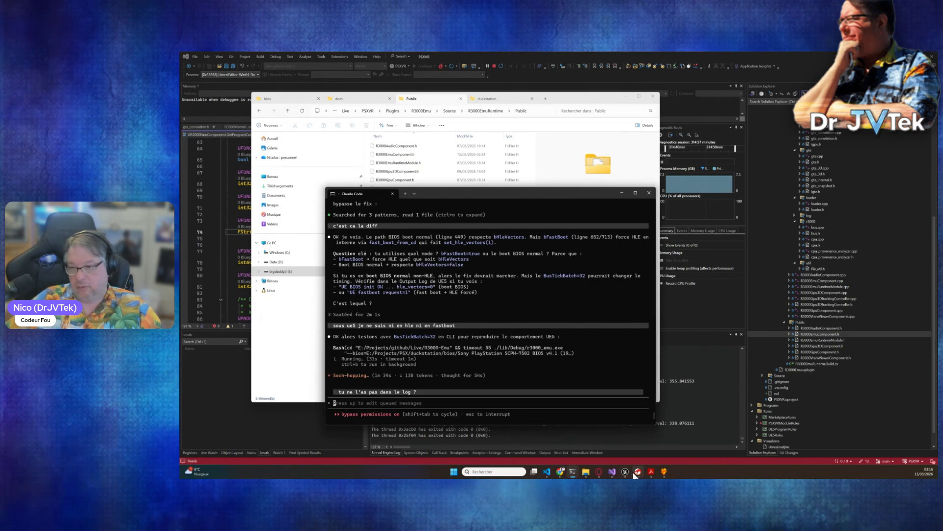
# Enable Threaded Mode on BP_PSX's R3000Emu component in the Unreal Editor Details panel
pyautogui.click(629, 456)
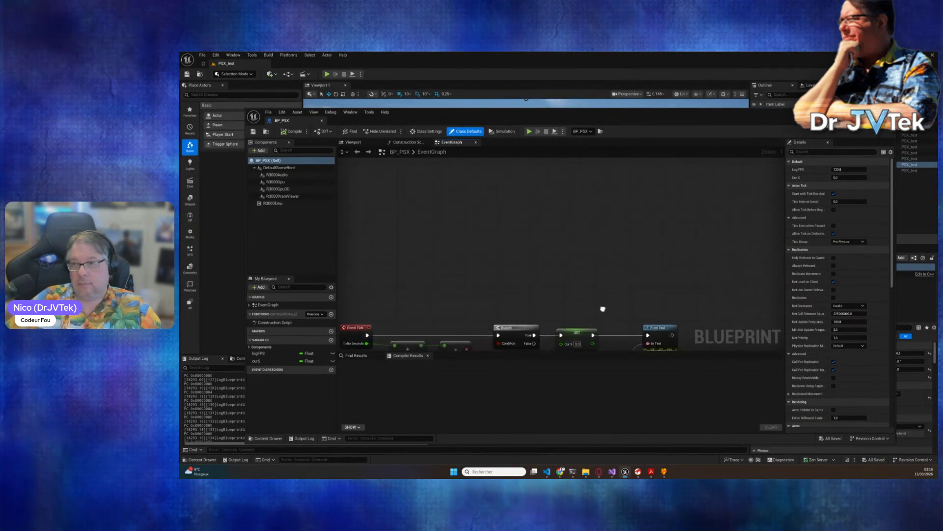
pyautogui.scroll(1, 604, 205)
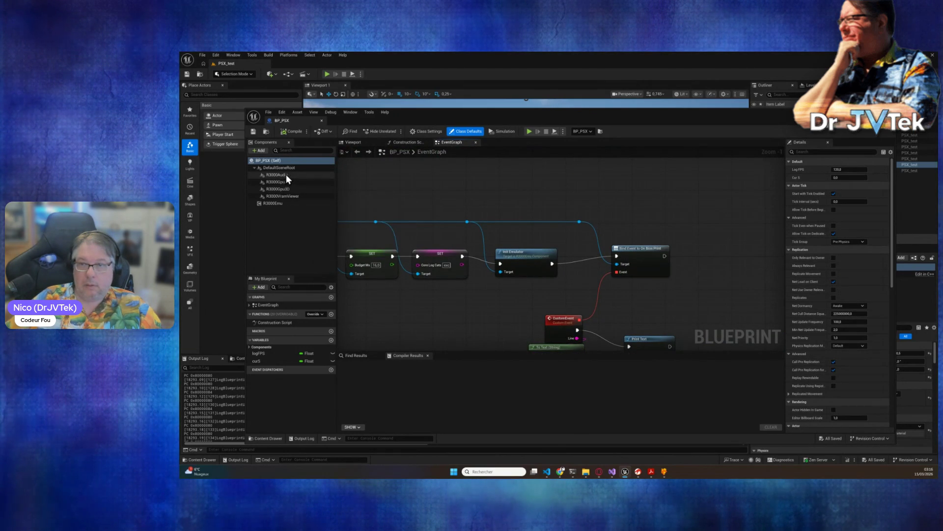
pyautogui.click(276, 204)
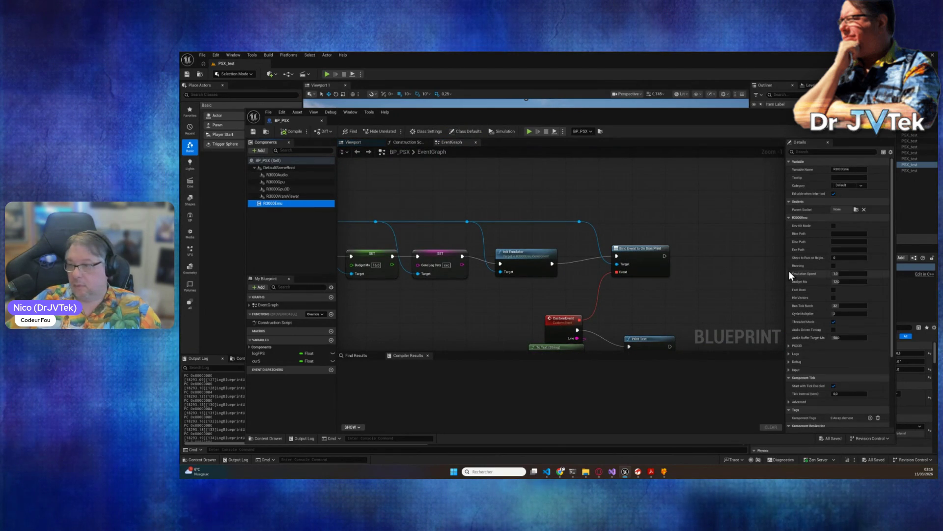
pyautogui.click(833, 322)
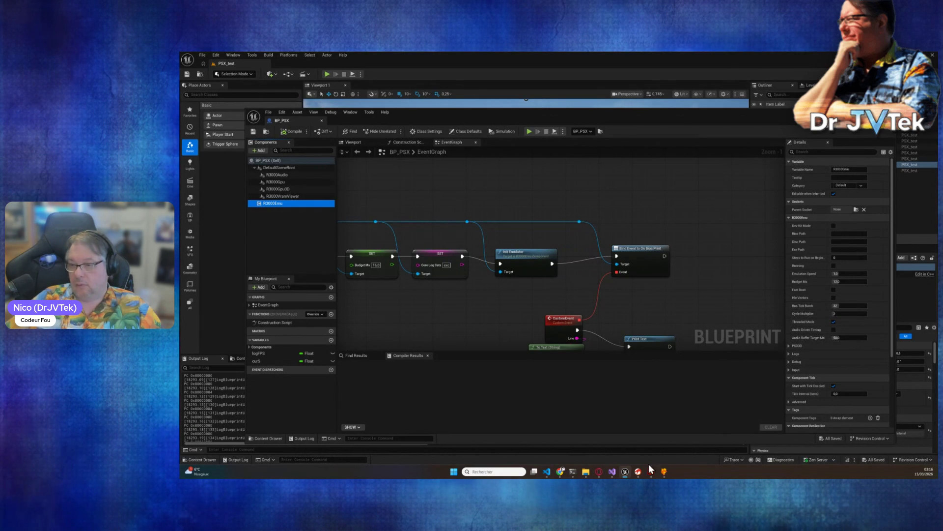
# Switch from the BP_PSX Blueprint editor back to the Claude Code terminal
pyautogui.moveTo(573, 472)
pyautogui.moveTo(639, 451)
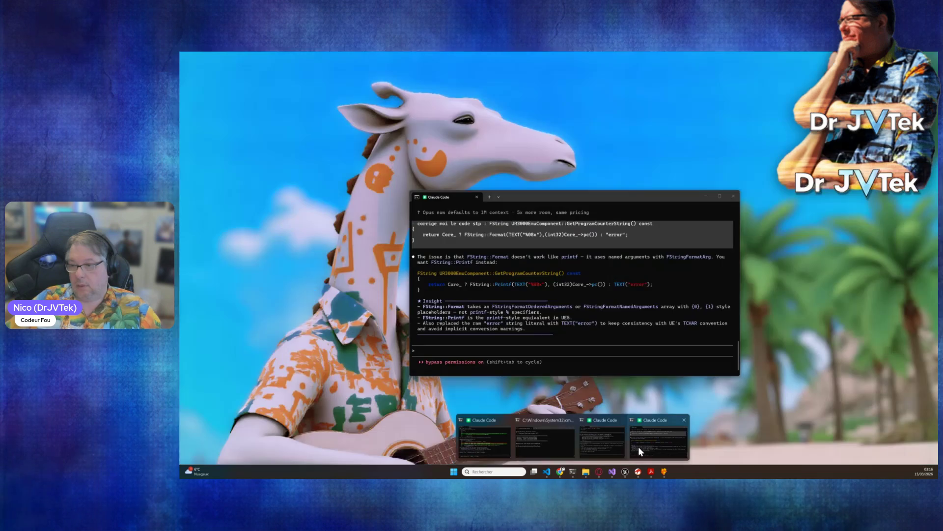
pyautogui.click(607, 445)
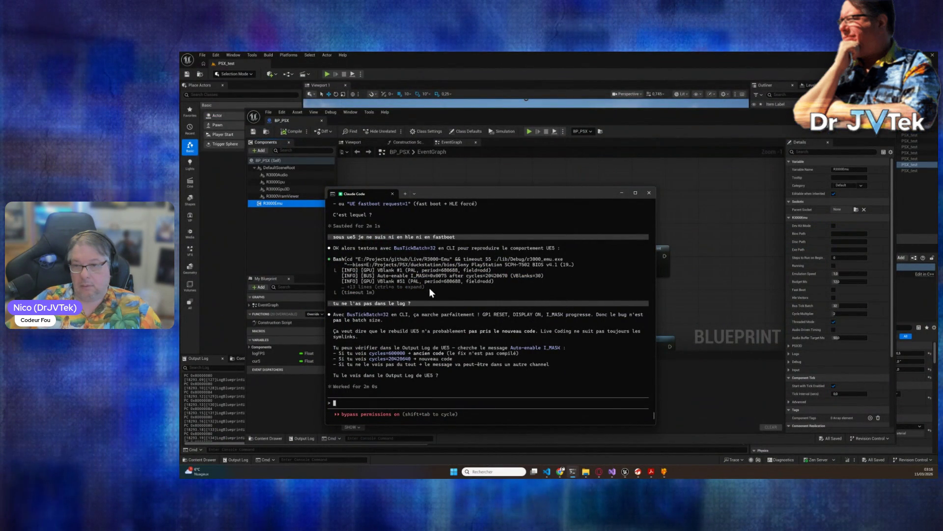
pyautogui.click(759, 245)
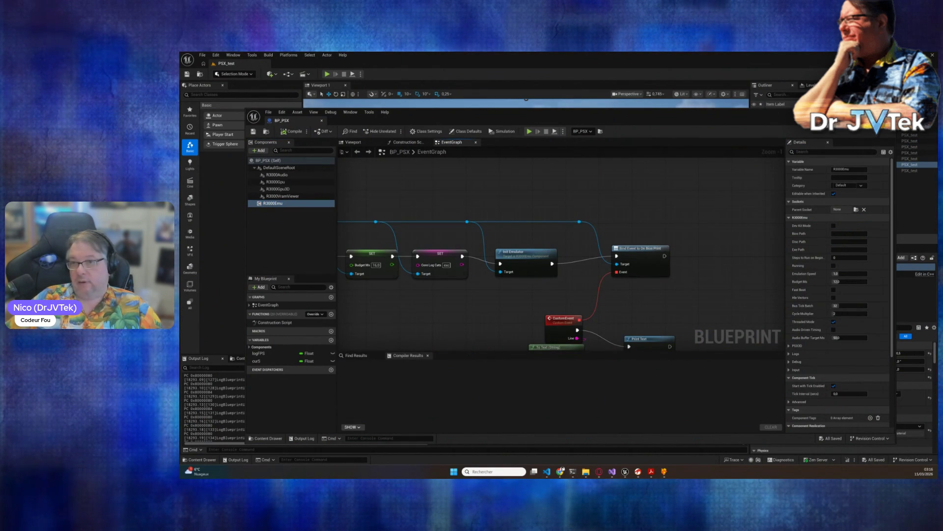
pyautogui.hotkey('alt', 'Tab')
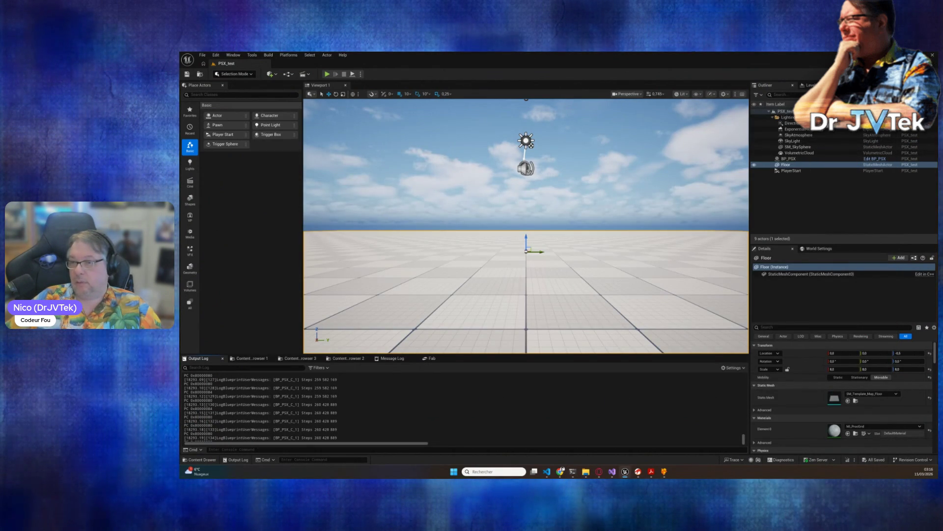
pyautogui.hotkey('alt', 'Tab')
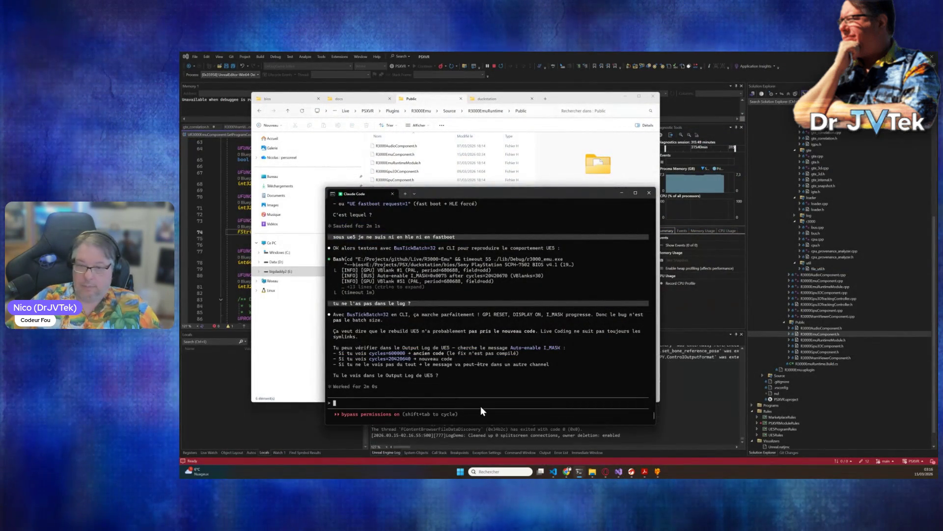
# Send Claude 'ok je fais un full rebuild ok ? si ca marche pas ... on fait quoi ?'
pyautogui.write('ok je fais u')
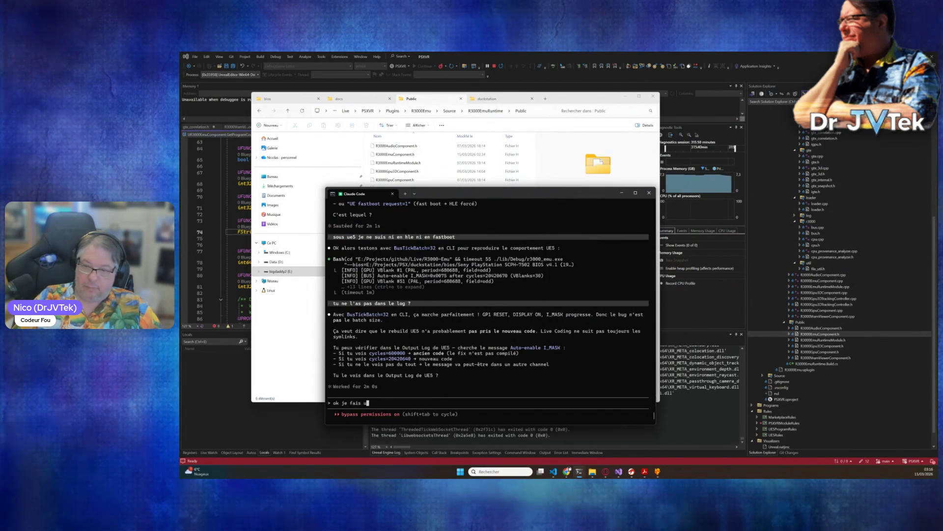
pyautogui.write('n full rebuil')
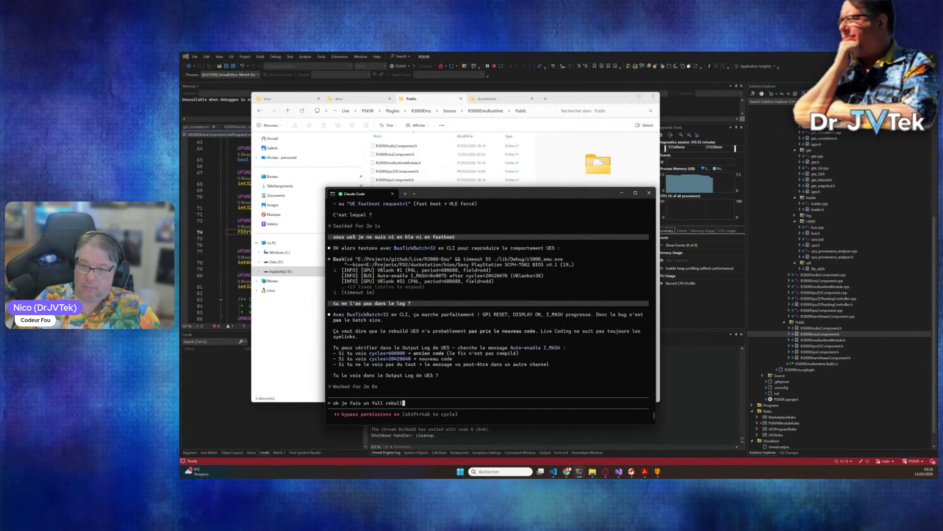
pyautogui.write('d ok ? ')
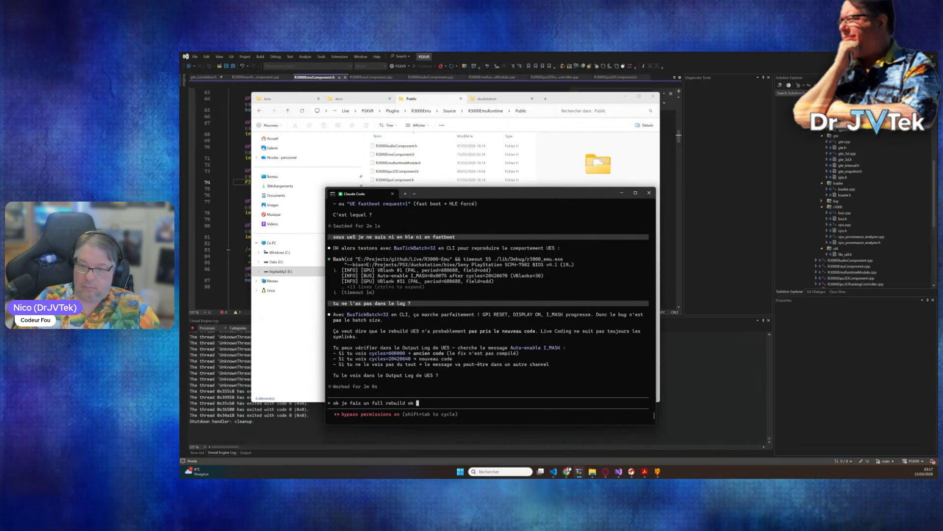
pyautogui.write("si c'est")
pyautogui.press('BackSpace')
pyautogui.press('BackSpace')
pyautogui.press('BackSpace')
pyautogui.press('BackSpace')
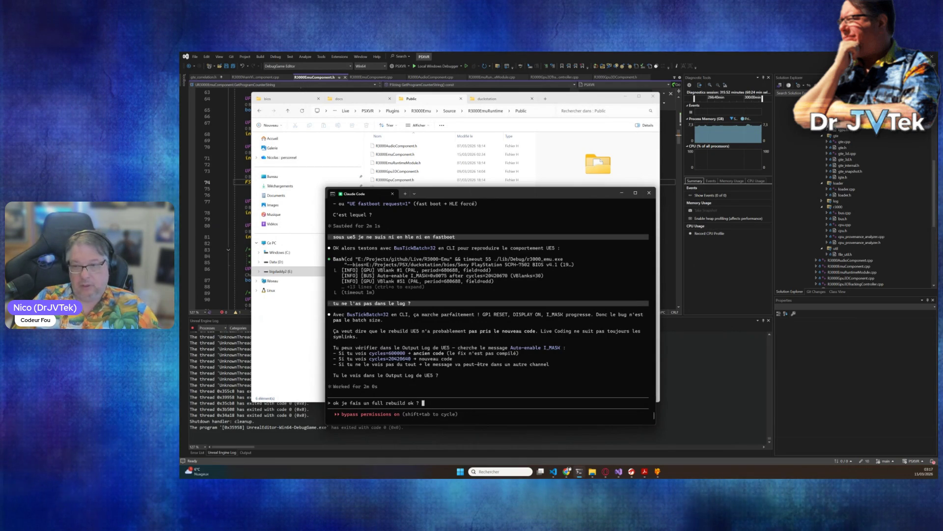
pyautogui.write('si ca marche pas ... on fai')
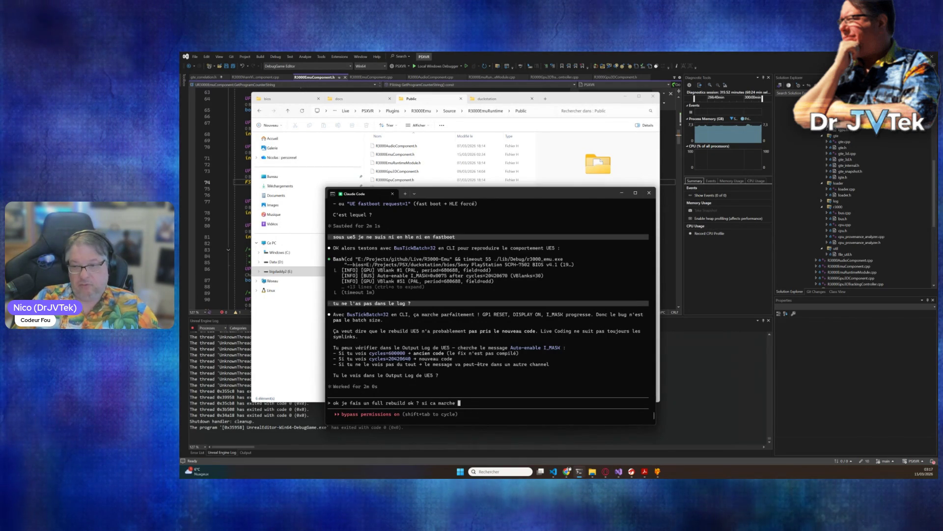
pyautogui.write('t quoi ?  t')
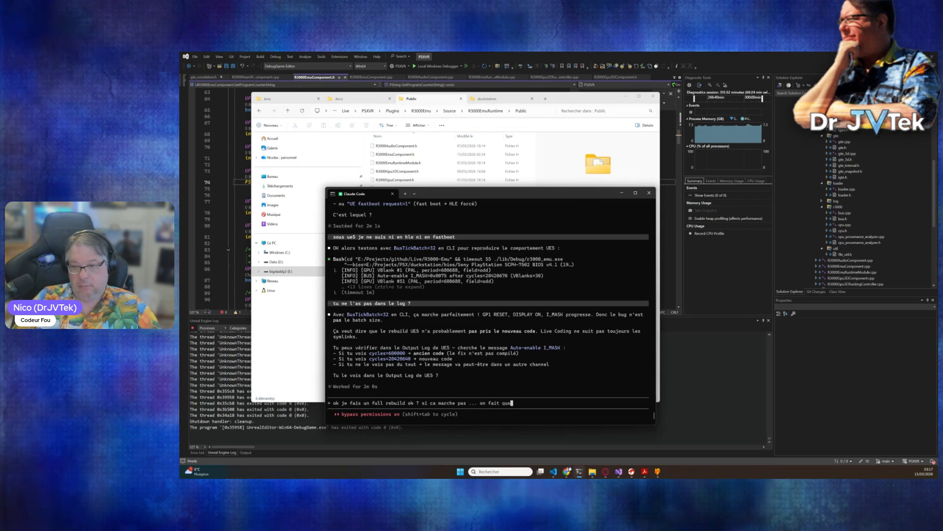
pyautogui.press('BackSpace')
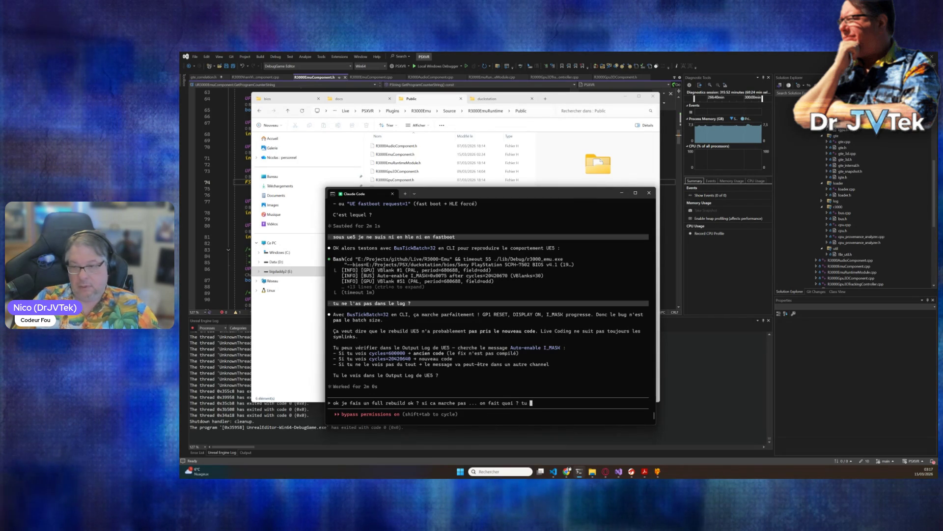
pyautogui.write('it')
pyautogui.press('BackSpace')
pyautogui.press('BackSpace')
pyautogui.press('BackSpace')
pyautogui.write('s le d')
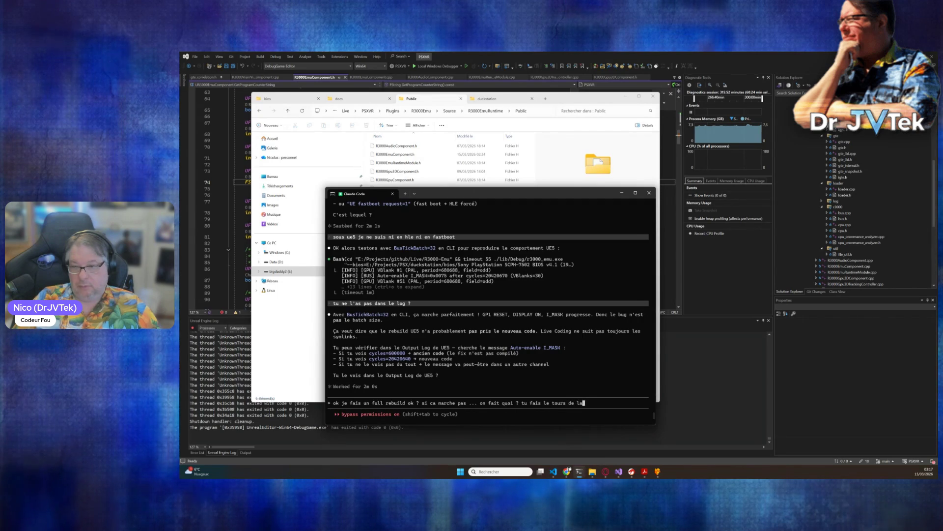
pyautogui.write('tout nue ?')
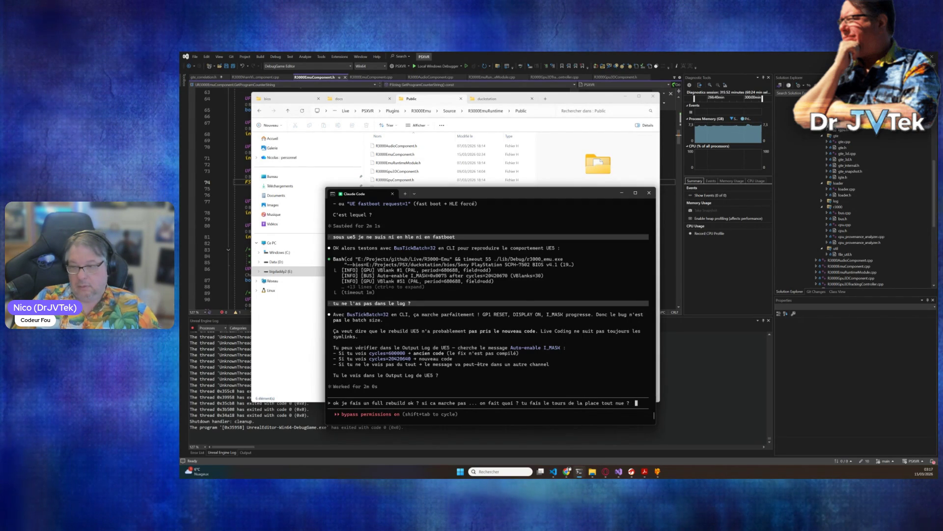
pyautogui.press('Return')
pyautogui.click(618, 471)
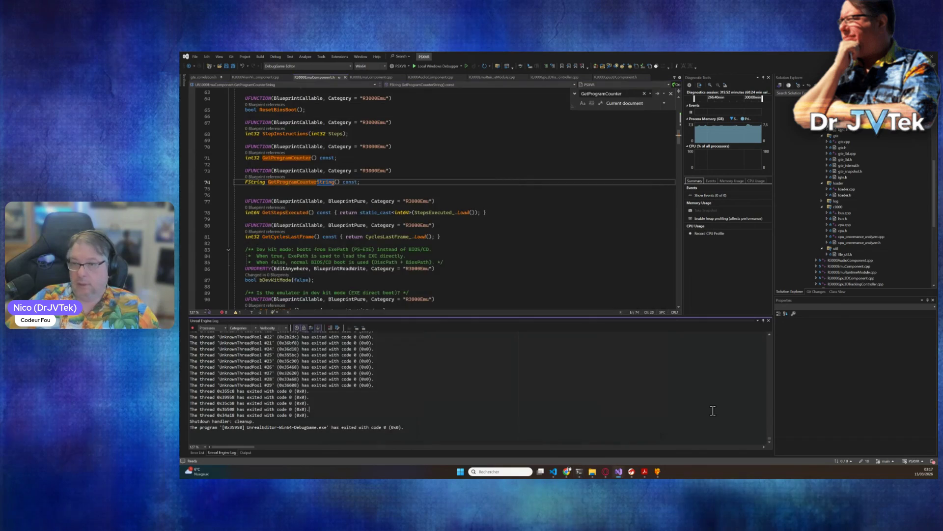
# Build the emulator project in Visual Studio with Ctrl+Shift+B until it succeeds
pyautogui.click(490, 188)
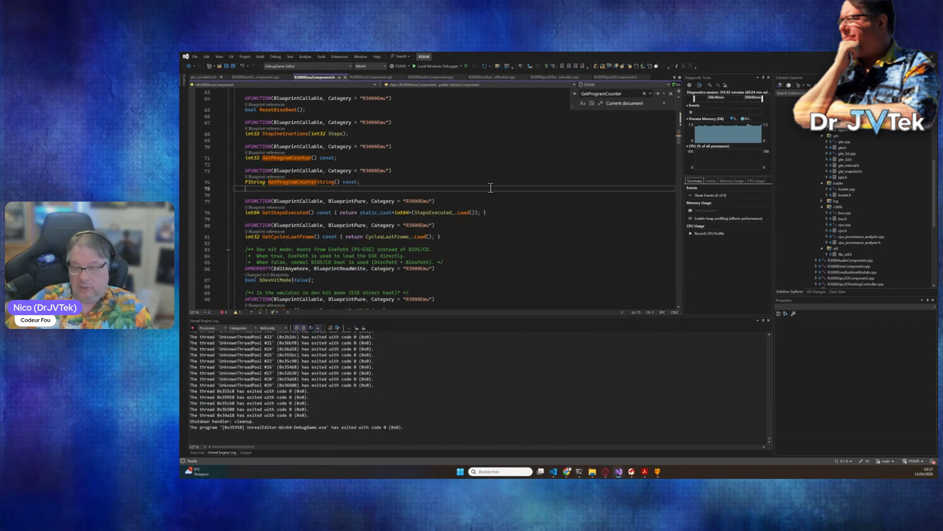
pyautogui.hotkey('ctrl', 'shift', 'b')
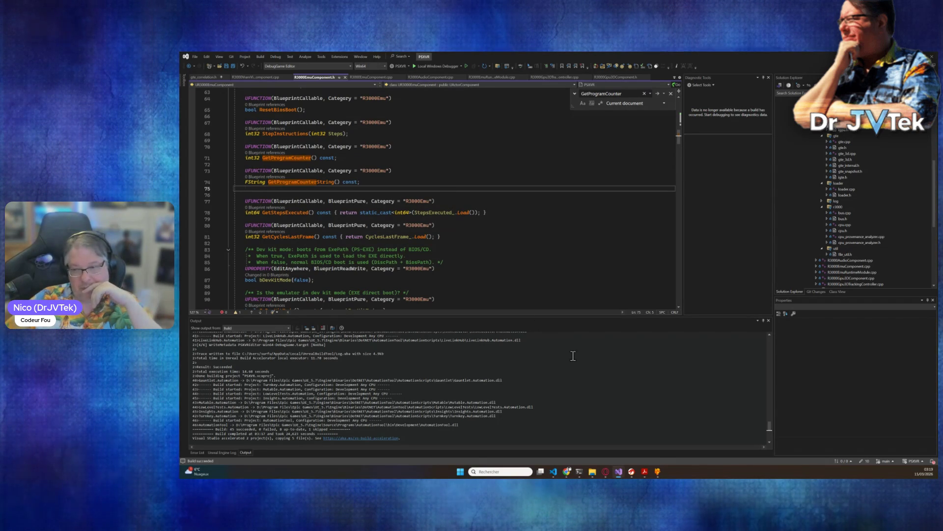
# Bring Claude Code forward and copy part of its reply about the rebuild
pyautogui.moveTo(578, 477)
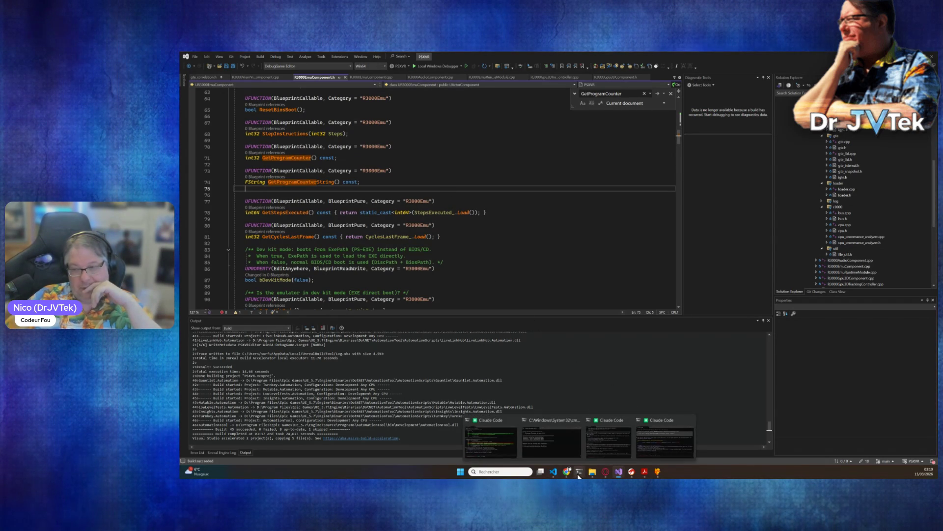
pyautogui.moveTo(596, 455)
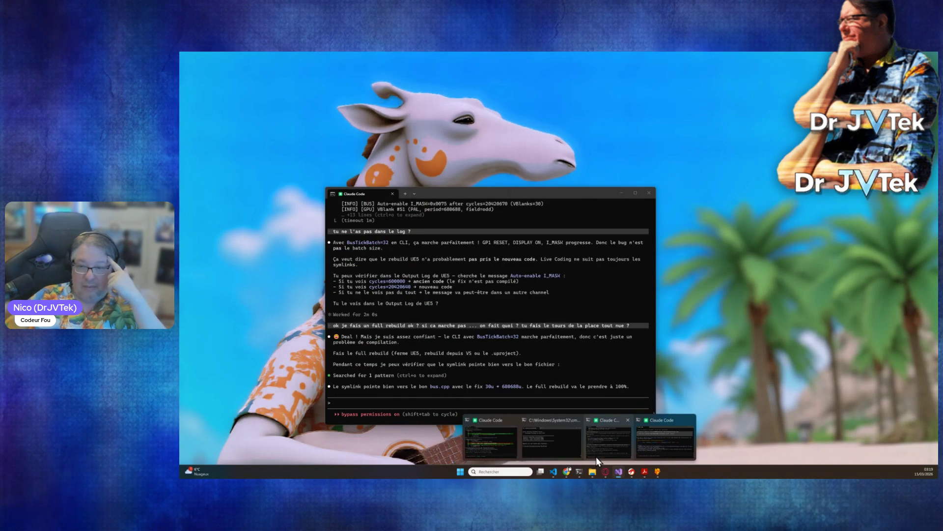
pyautogui.click(596, 456)
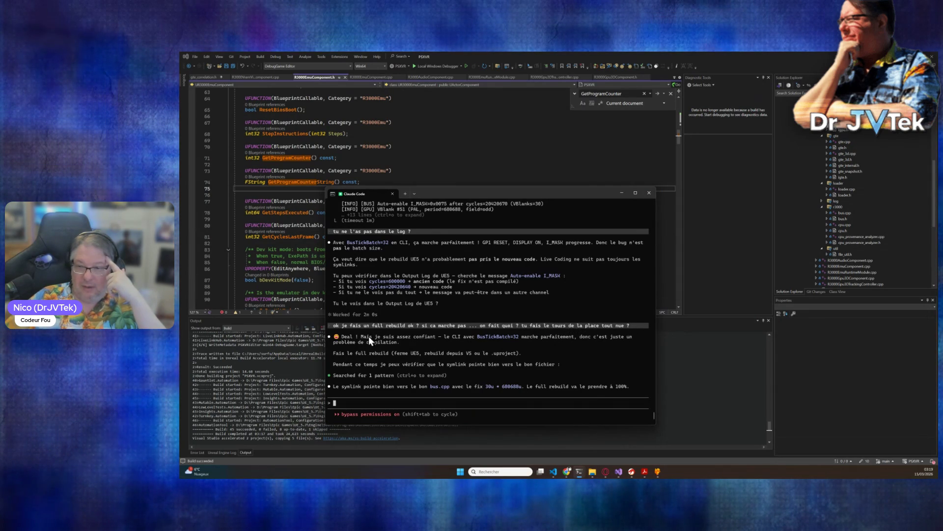
pyautogui.moveTo(368, 336); pyautogui.dragTo(520, 343)
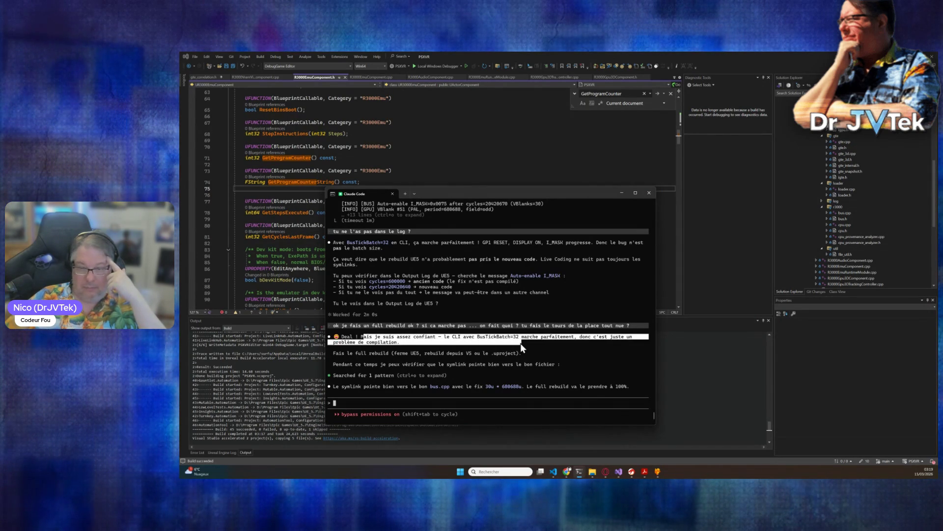
pyautogui.hotkey('ctrl', 'c')
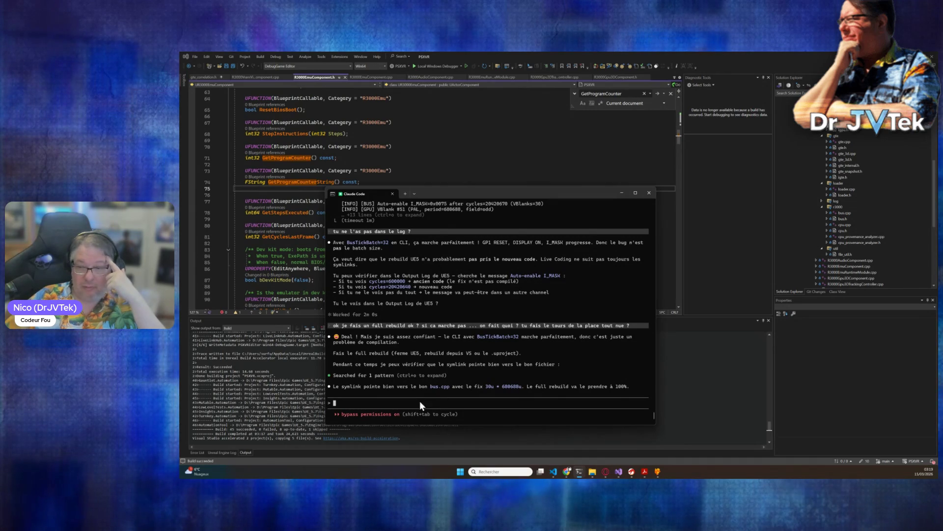
# Rebuild the project in Visual Studio and launch the Unreal Editor under the debugger with F5
pyautogui.click(465, 158)
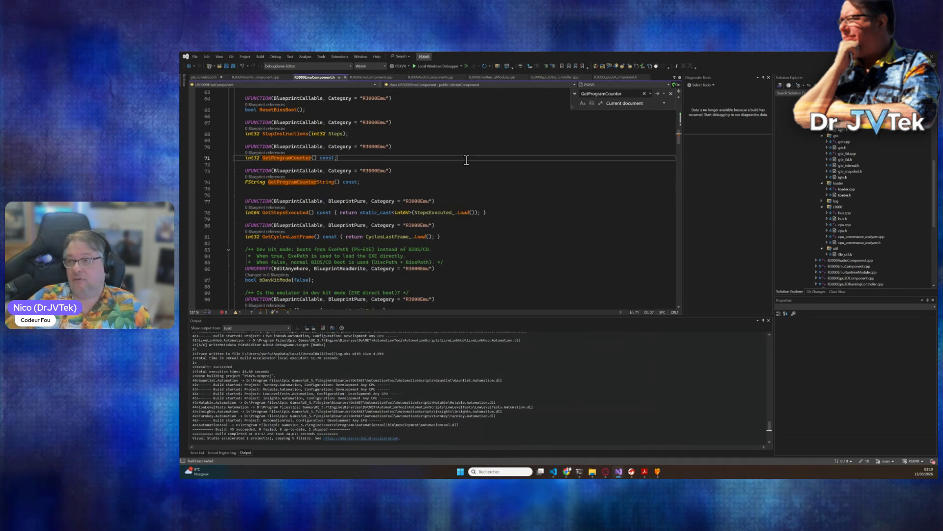
pyautogui.click(489, 212)
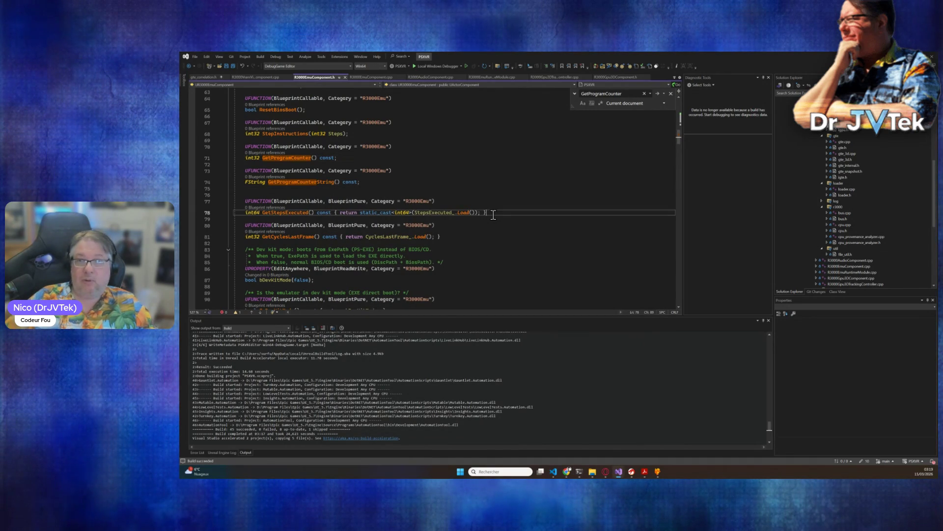
pyautogui.click(485, 172)
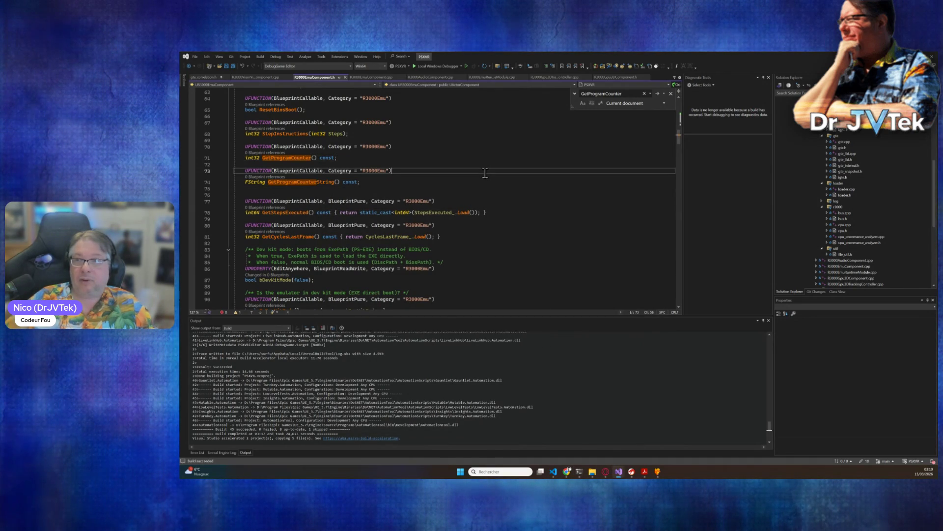
pyautogui.hotkey('ctrl', 'shift', 'b')
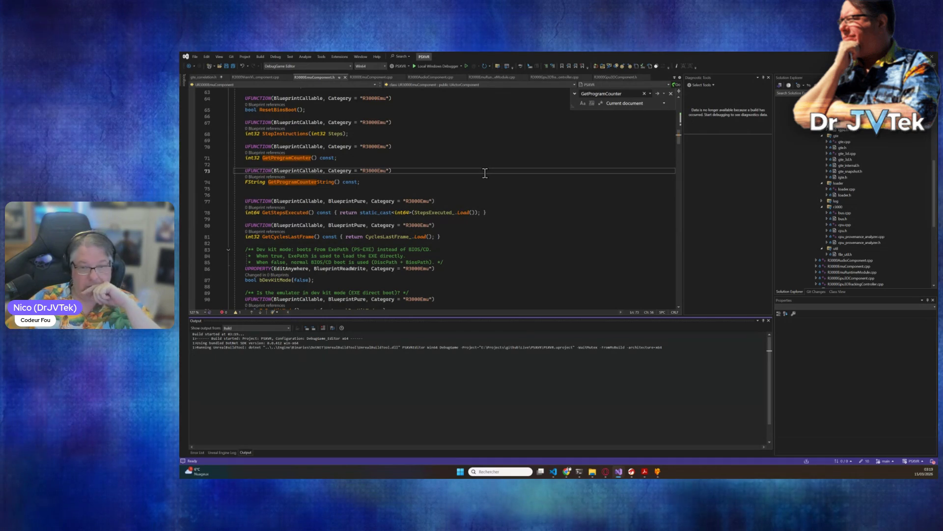
pyautogui.press('F5')
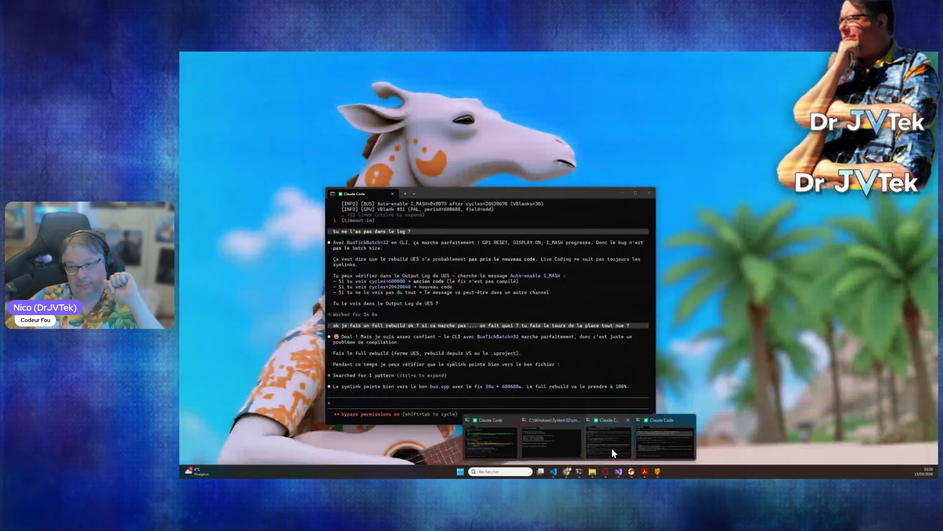
pyautogui.click(612, 444)
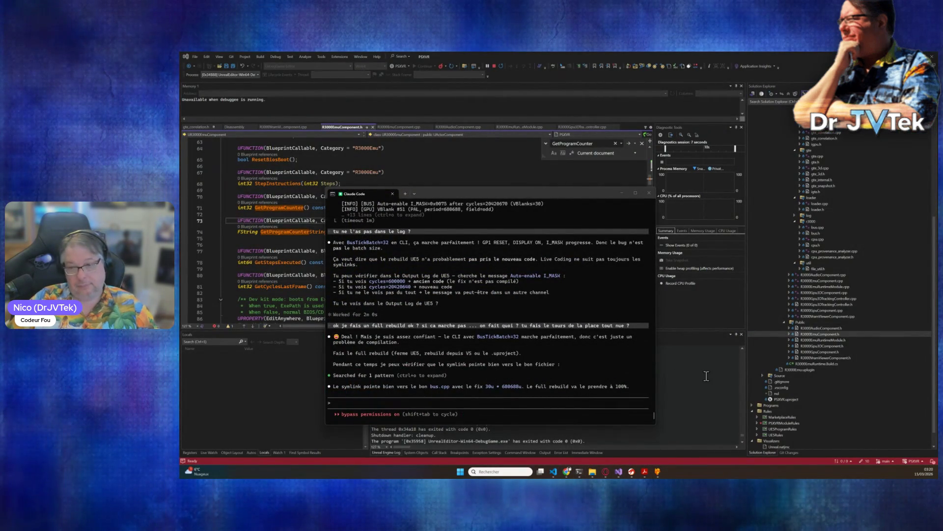
# Send the joke wondering how to get an AI to do the lap of the square naked
pyautogui.click(471, 402)
pyautogui.write('je sais p')
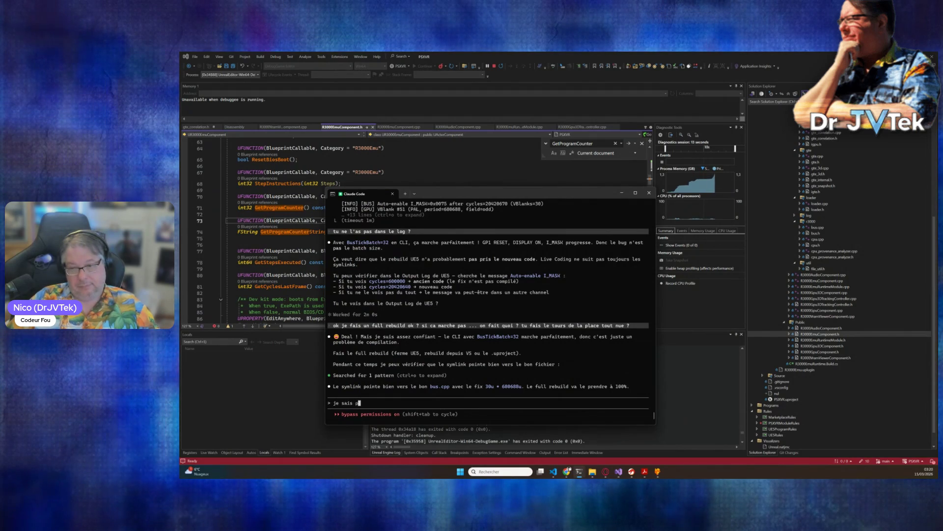
pyautogui.write('as comment on va fa')
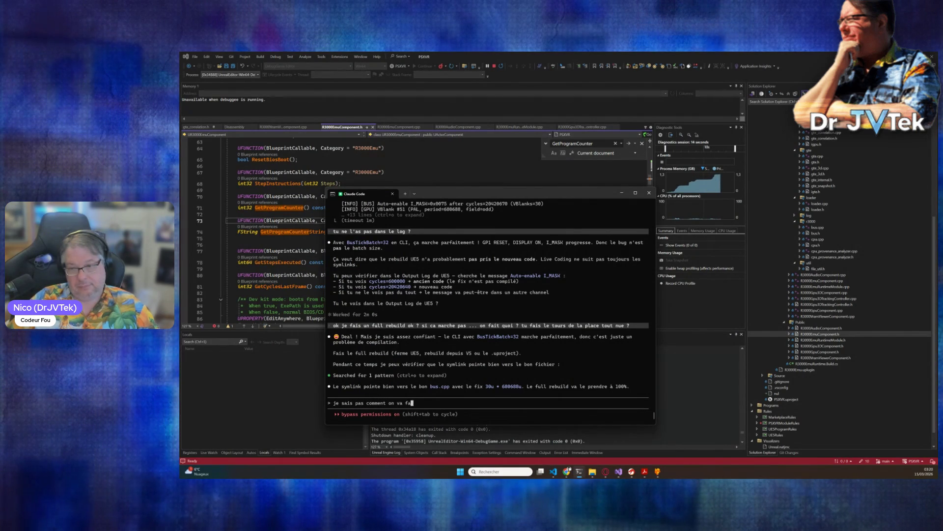
pyautogui.write('ire pour une ia ... p')
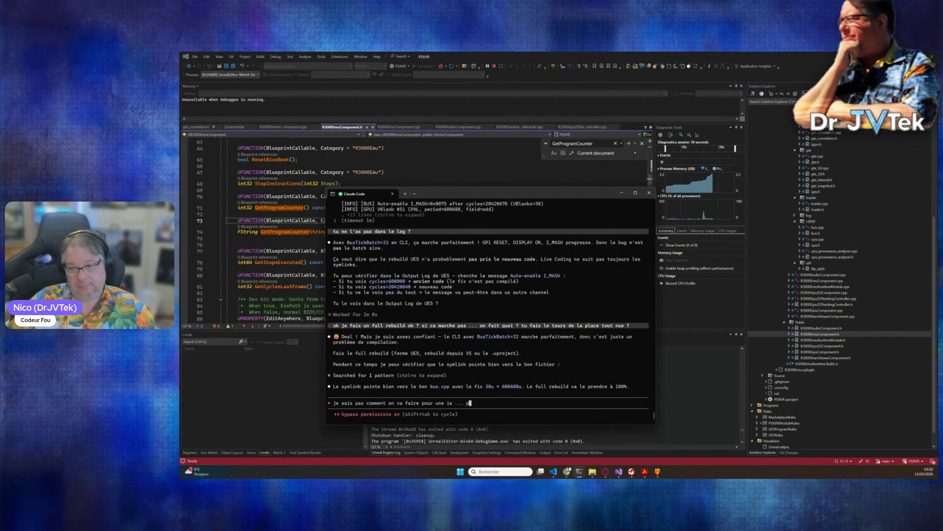
pyautogui.write('our lui faire faire ')
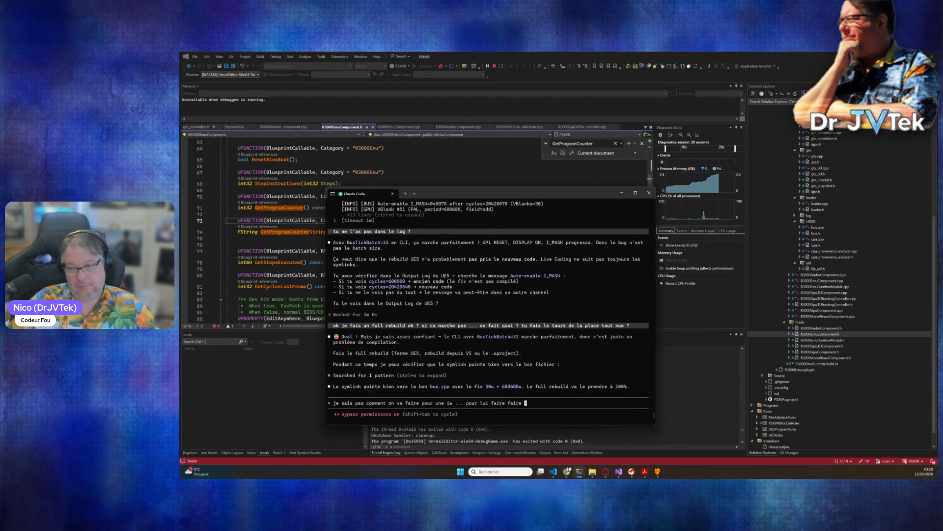
pyautogui.write('le tours de la p')
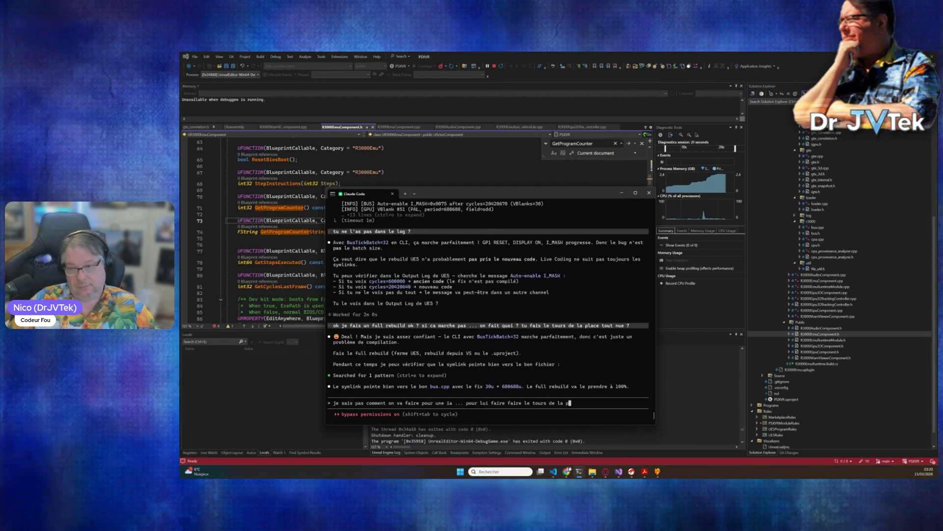
pyautogui.write('lace tout nue ')
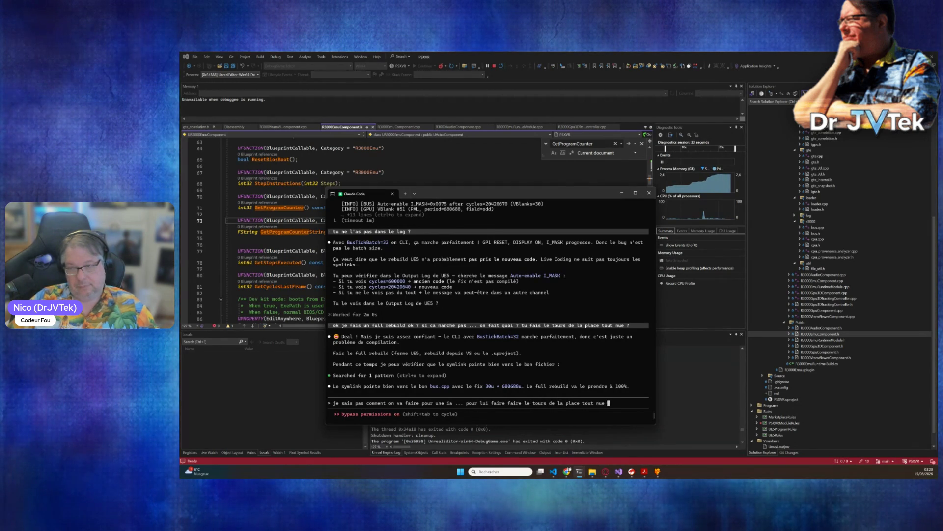
pyautogui.write('mis prépare ')
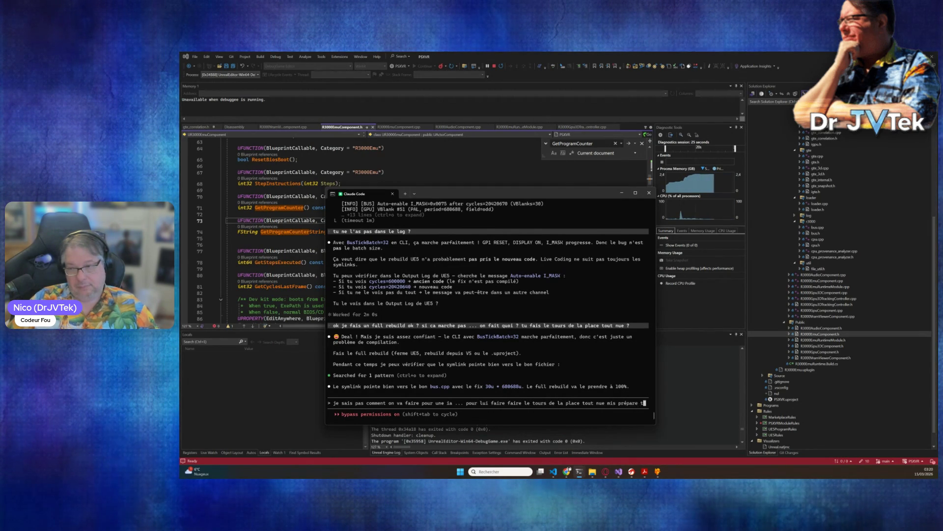
pyautogui.write('toi ...')
pyautogui.press('Return')
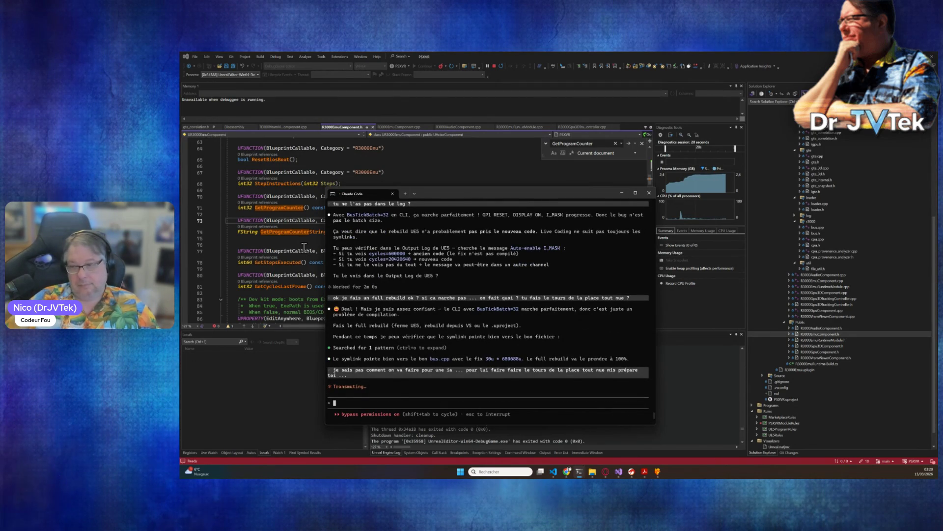
pyautogui.click(297, 262)
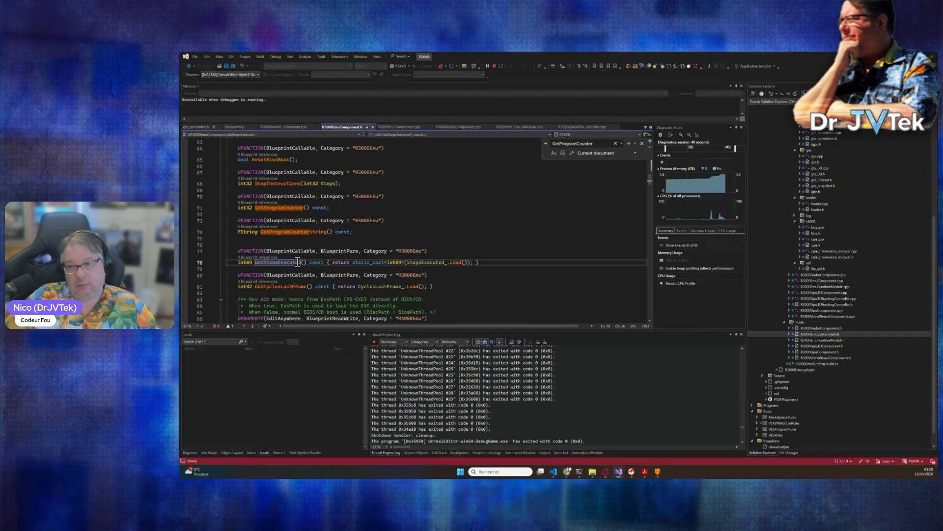
pyautogui.click(543, 220)
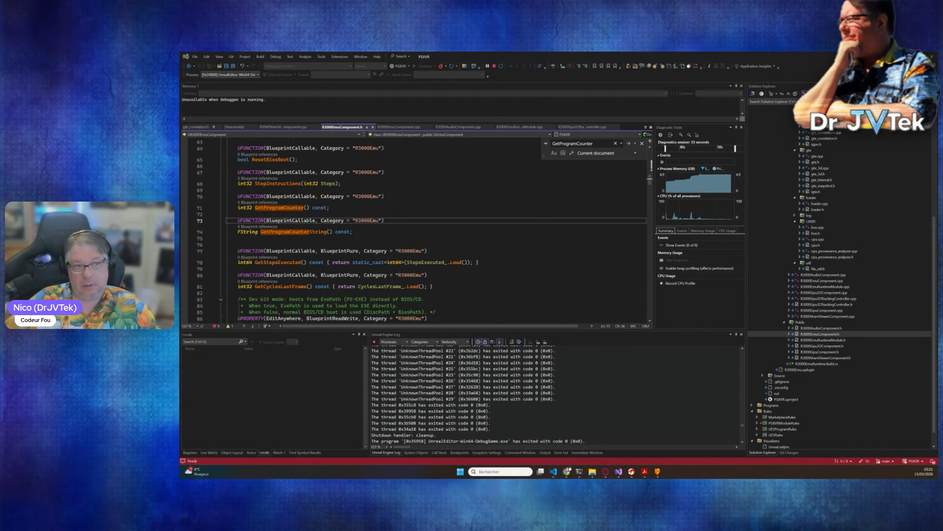
pyautogui.click(501, 261)
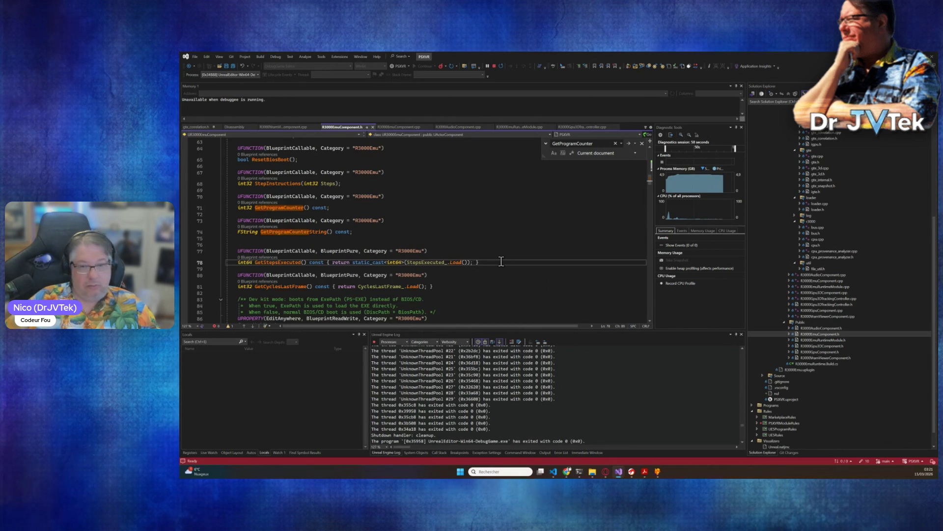
pyautogui.moveTo(619, 473)
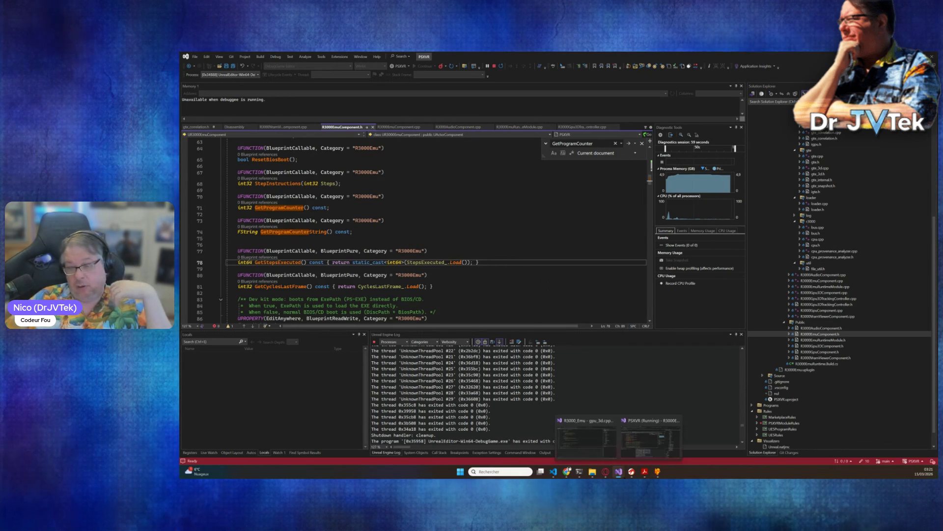
pyautogui.moveTo(579, 471)
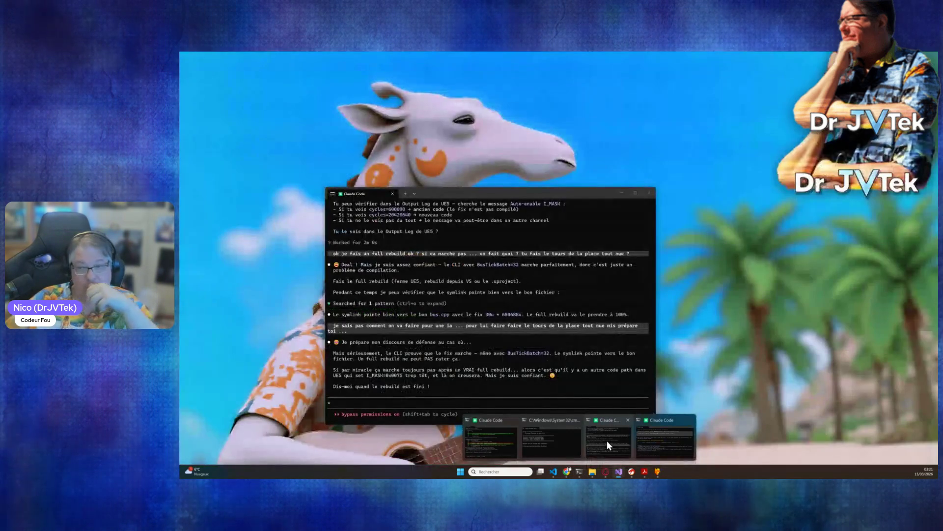
pyautogui.click(607, 441)
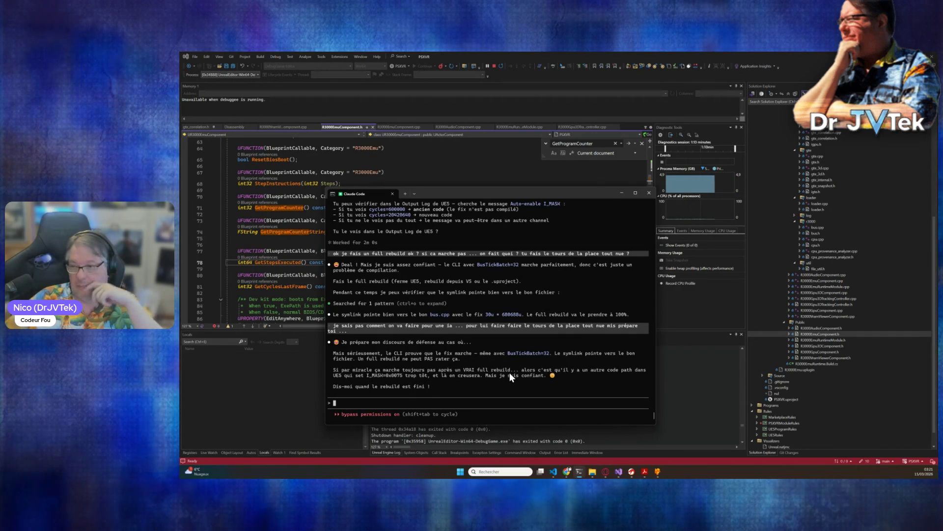
pyautogui.click(284, 195)
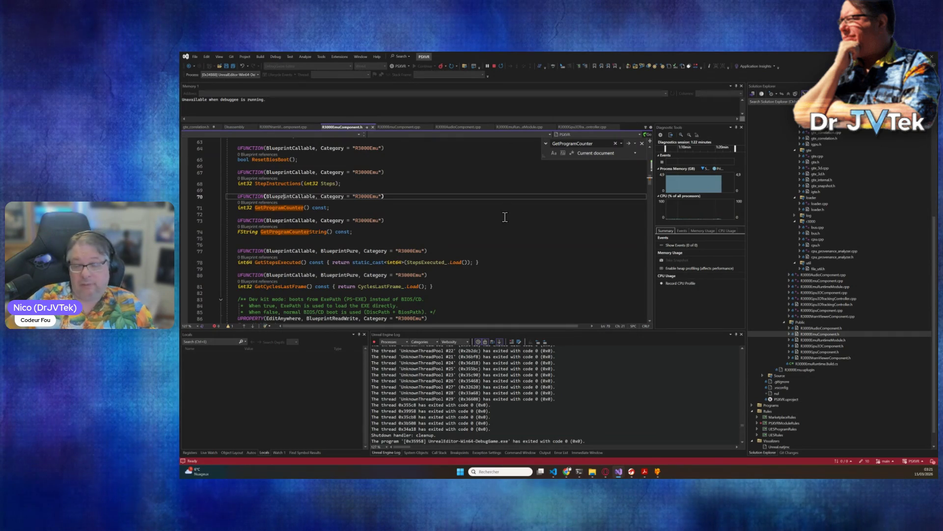
pyautogui.click(446, 231)
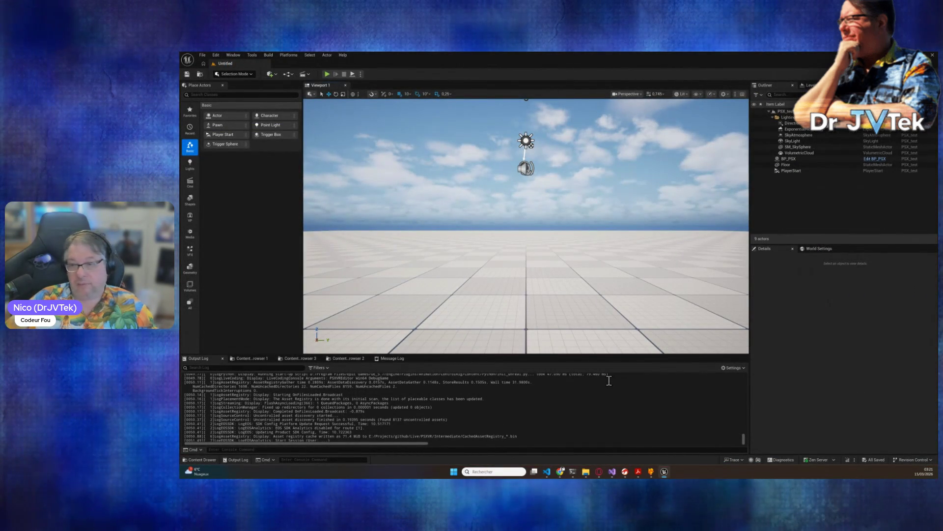
# Play the level until the emulated game shows CHALLENGING STAGE and NOW LOADING, then stop
pyautogui.click(326, 75)
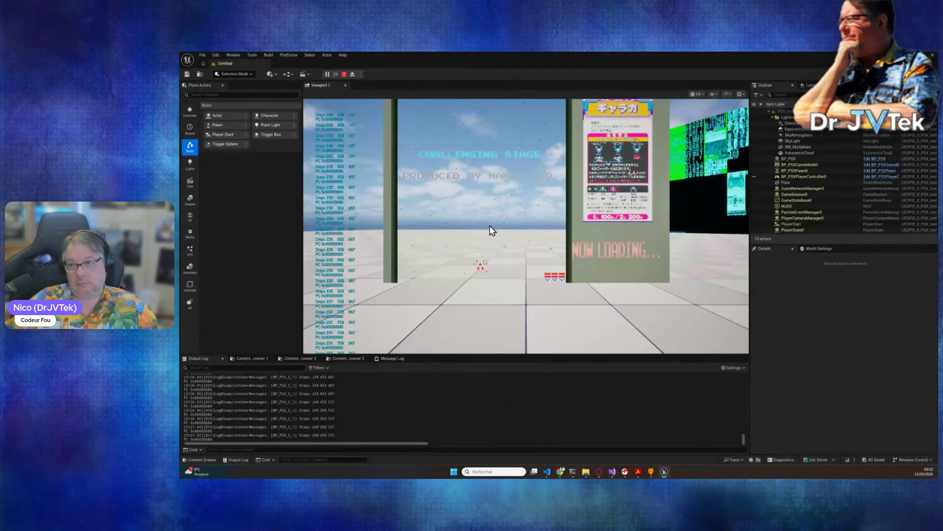
pyautogui.click(344, 74)
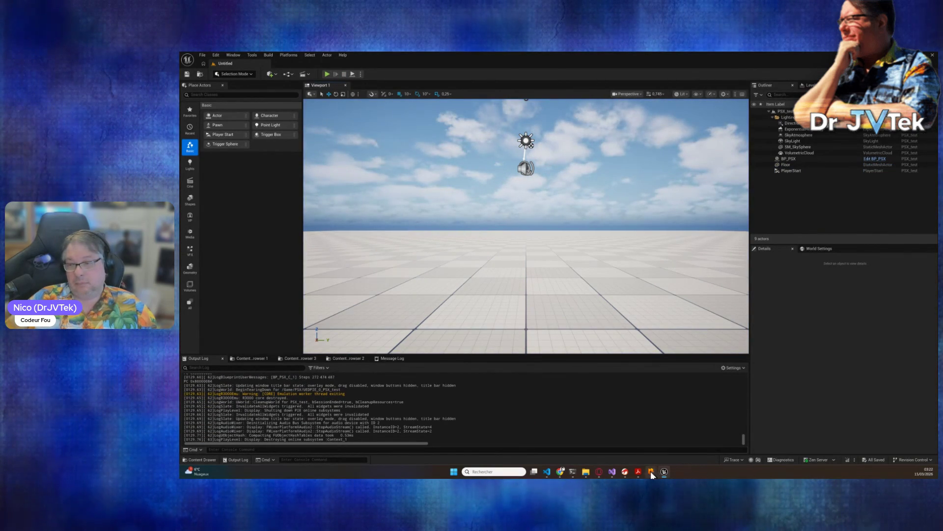
# Complain to Claude that it still doesn't work and ask it to check the logs
pyautogui.moveTo(577, 470)
pyautogui.click(624, 440)
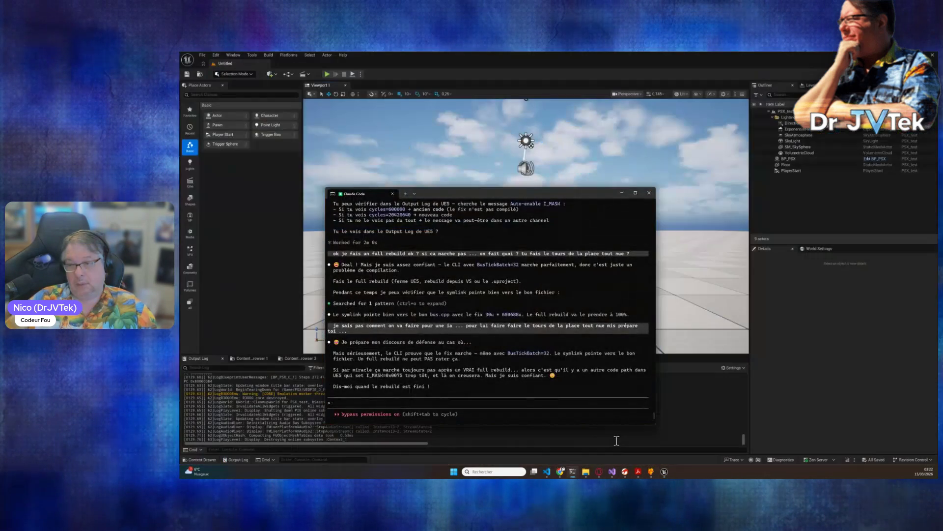
pyautogui.write('bon ... b')
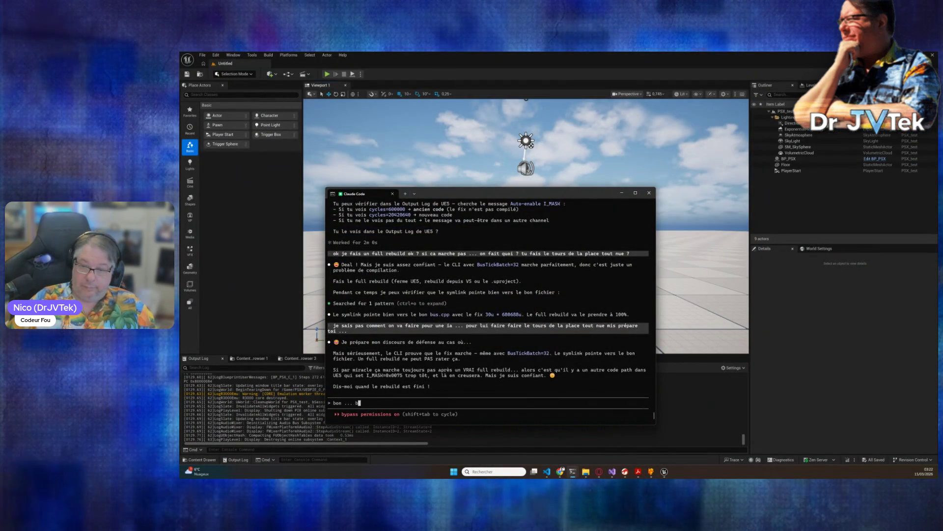
pyautogui.write('alla')
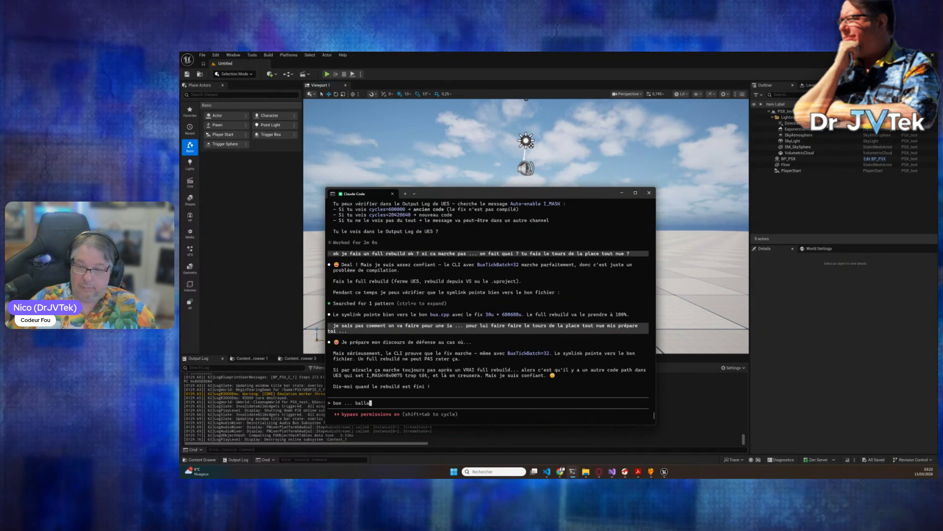
pyautogui.write('de touue ')
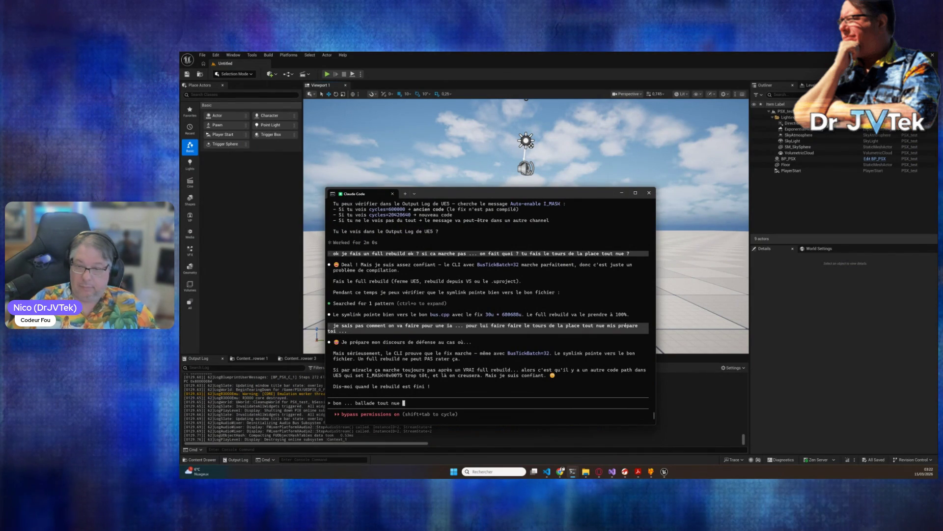
pyautogui.write("c'est ")
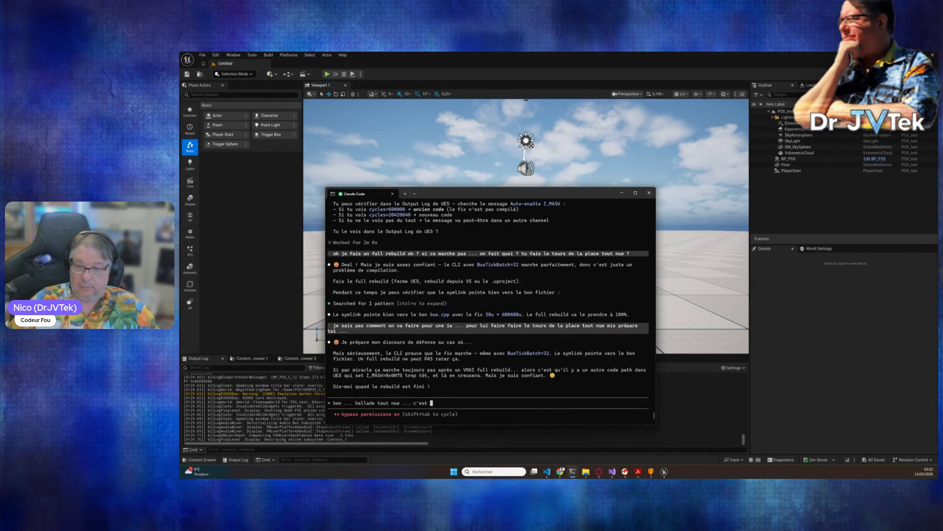
pyautogui.write('ca de pas faire con')
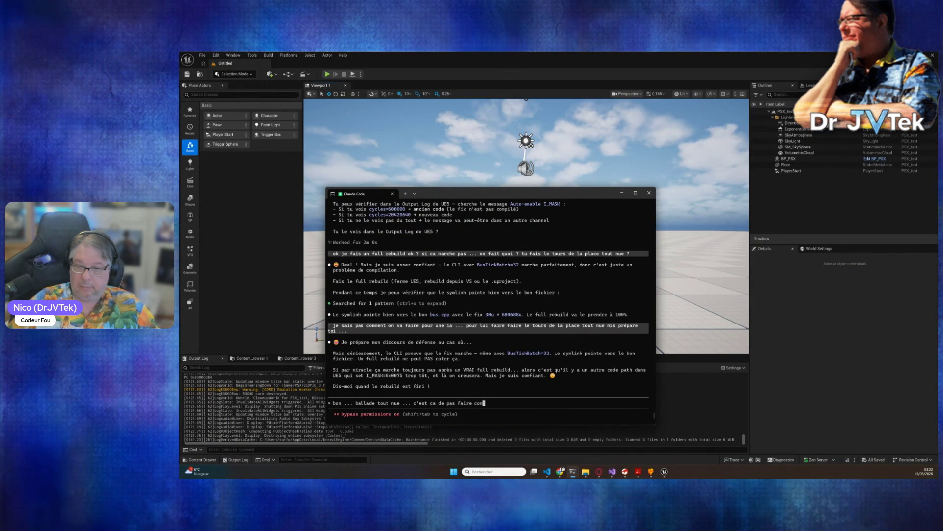
pyautogui.write('fiance a un cod')
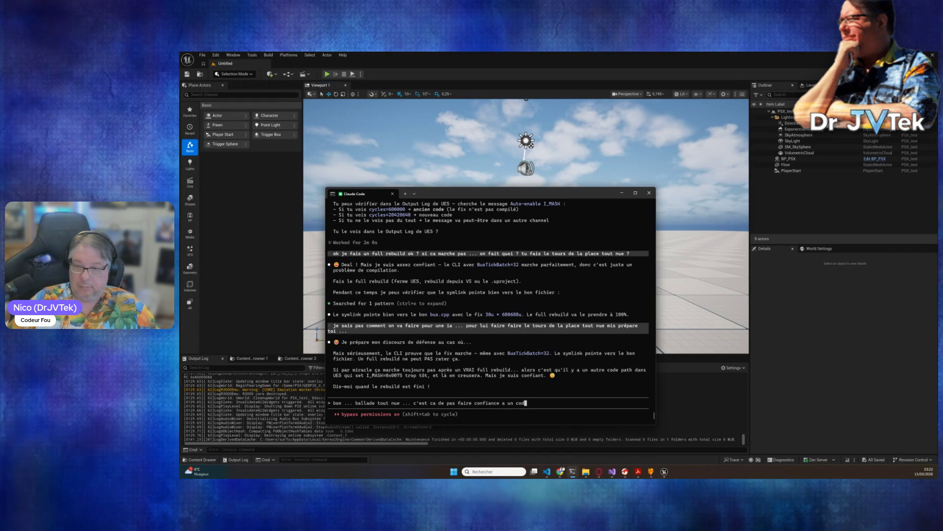
pyautogui.write('eur45 ans de code ...')
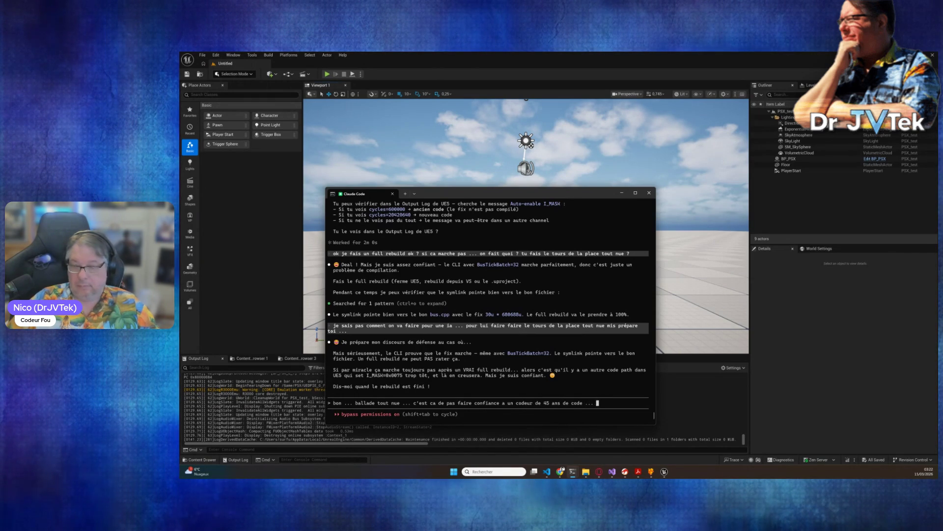
pyautogui.write(' t')
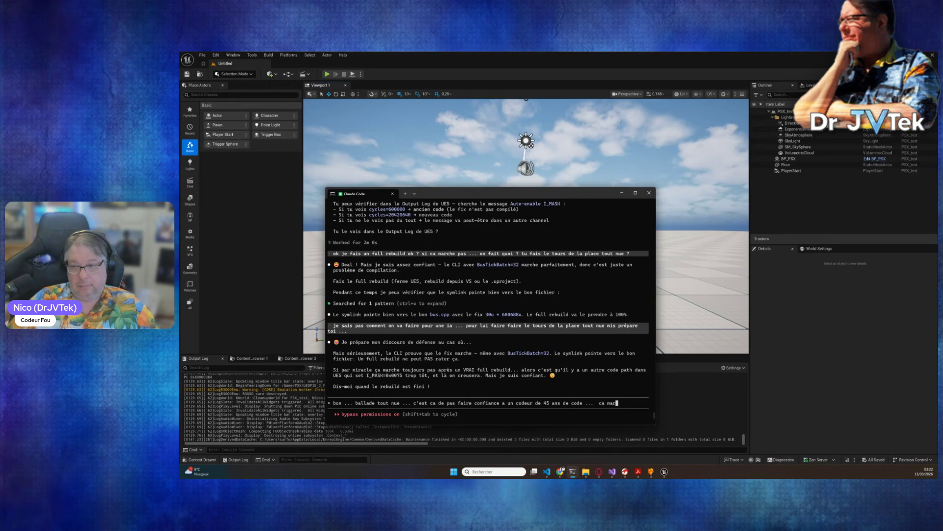
pyautogui.write('s regarde les l')
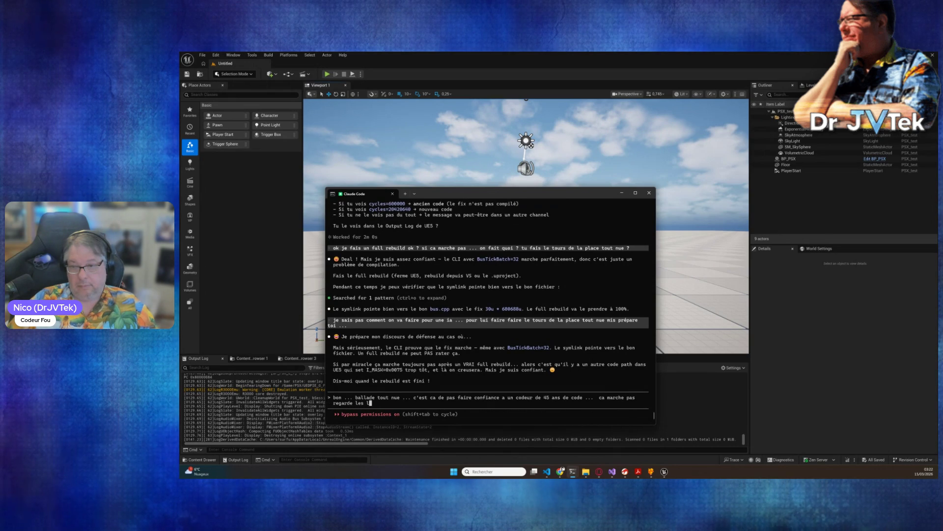
pyautogui.write('ogs de ue')
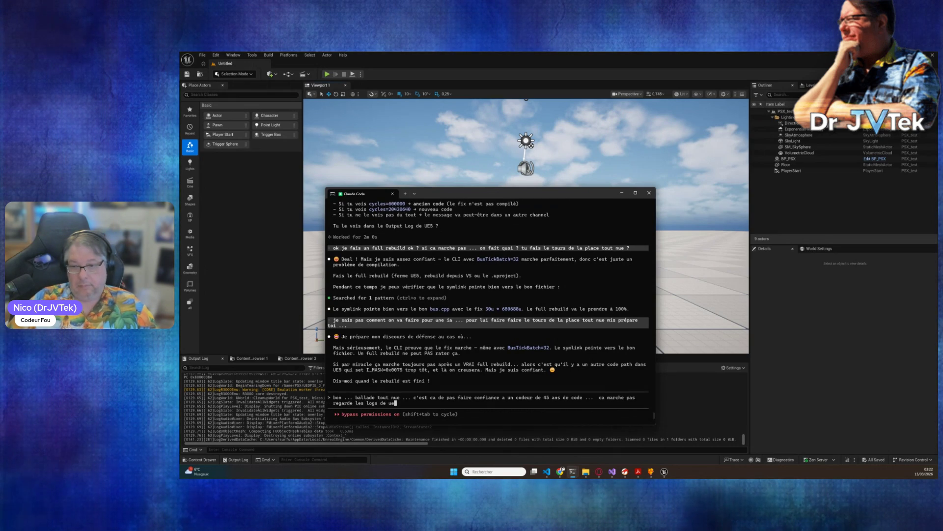
pyautogui.write(" que je t'ai ")
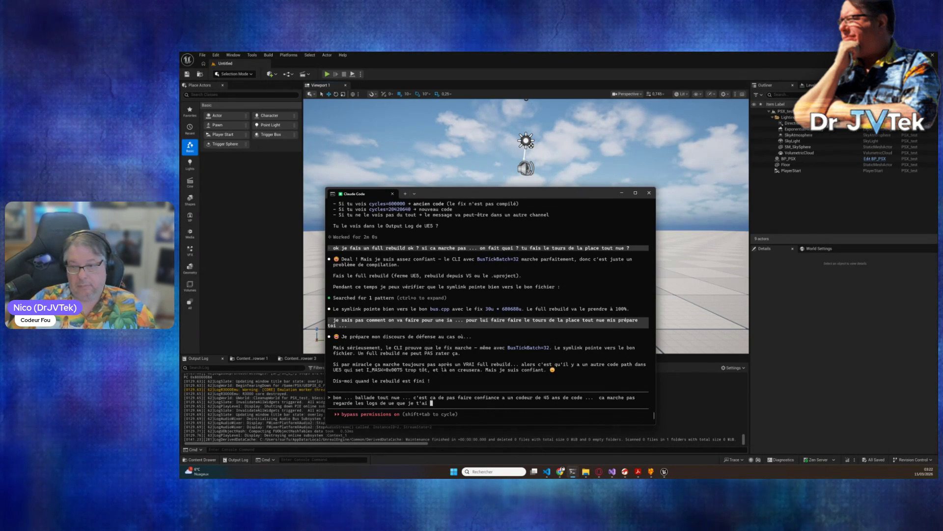
pyautogui.write('donné')
pyautogui.press('Return')
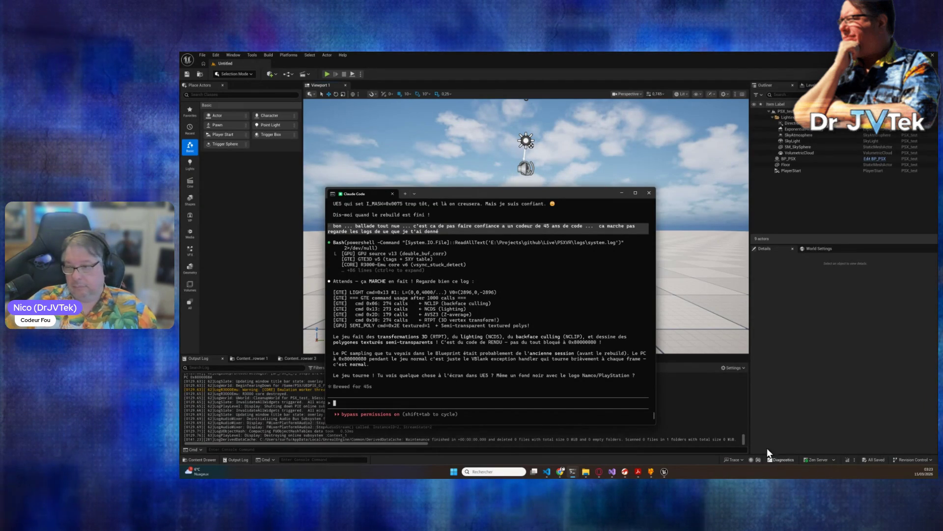
pyautogui.click(720, 414)
# Copy the latest LogBlueprintUserMessages lines from the Output Log, then return to Claude Code
pyautogui.scroll(5, 386, 417)
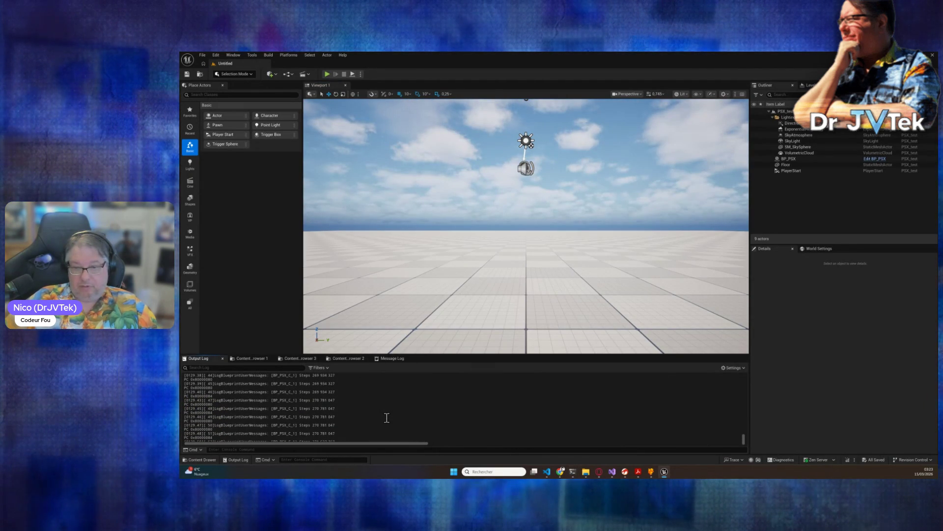
pyautogui.scroll(-3, 387, 418)
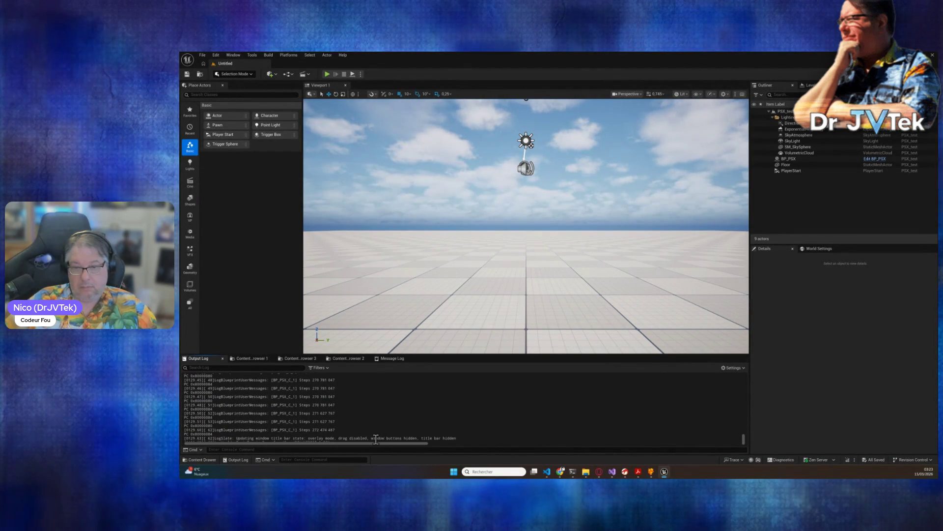
pyautogui.moveTo(299, 430)
pyautogui.mouseDown()
pyautogui.moveTo(271, 421)
pyautogui.moveTo(271, 369)
pyautogui.moveTo(187, 406)
pyautogui.mouseUp()
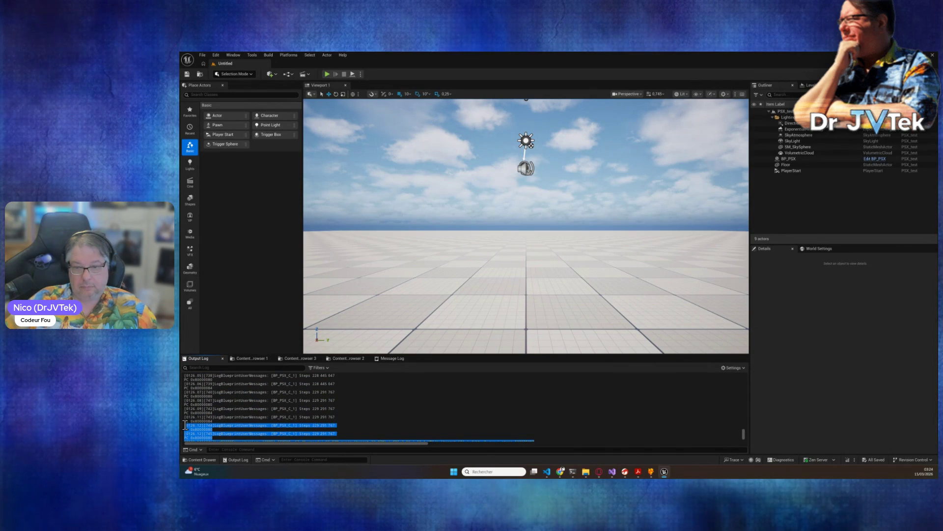
pyautogui.rightClick(207, 428)
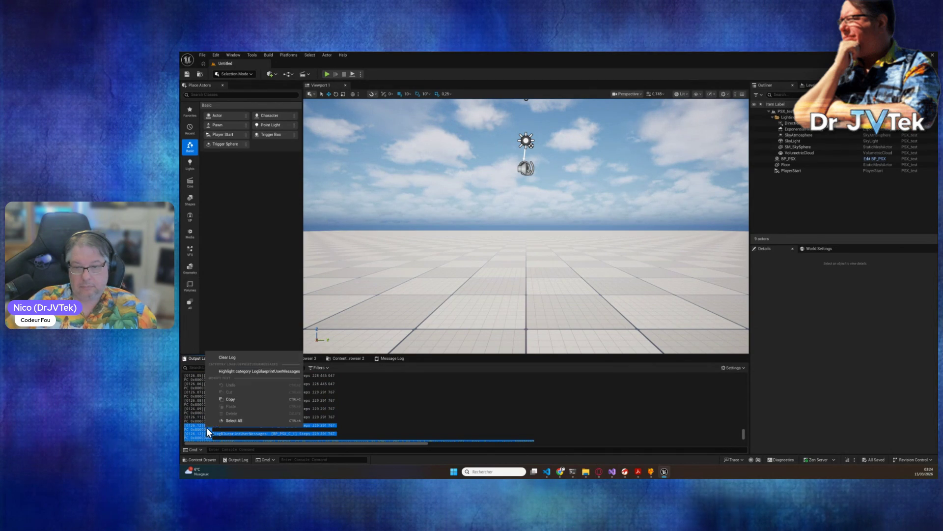
pyautogui.click(238, 399)
pyautogui.click(490, 415)
pyautogui.moveTo(594, 476)
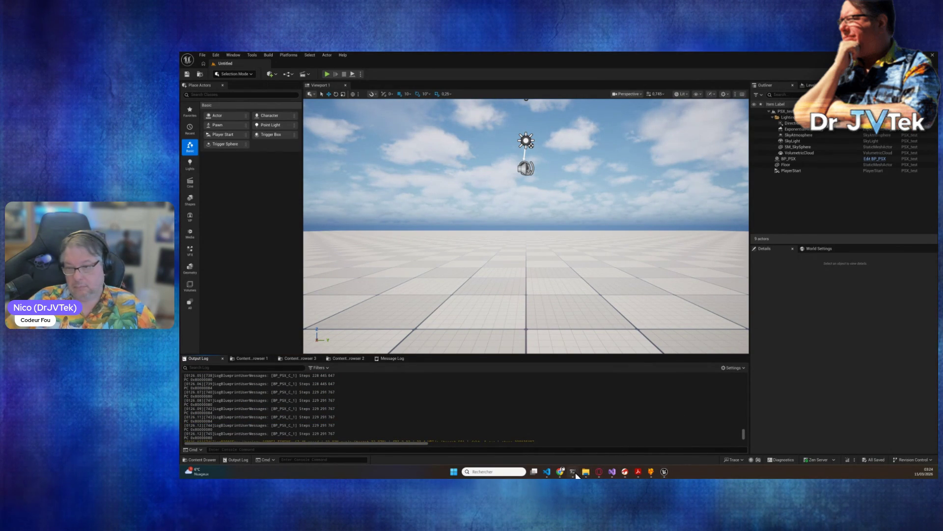
pyautogui.click(578, 443)
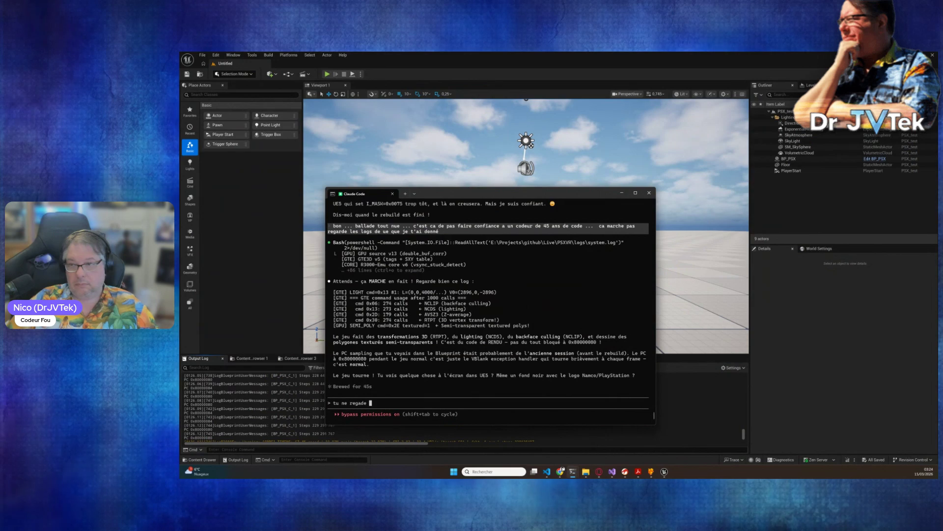
# Tell the assistant it's probably reading the wrong logs and send the pasted Unreal log lines
pyautogui.write('pas les b')
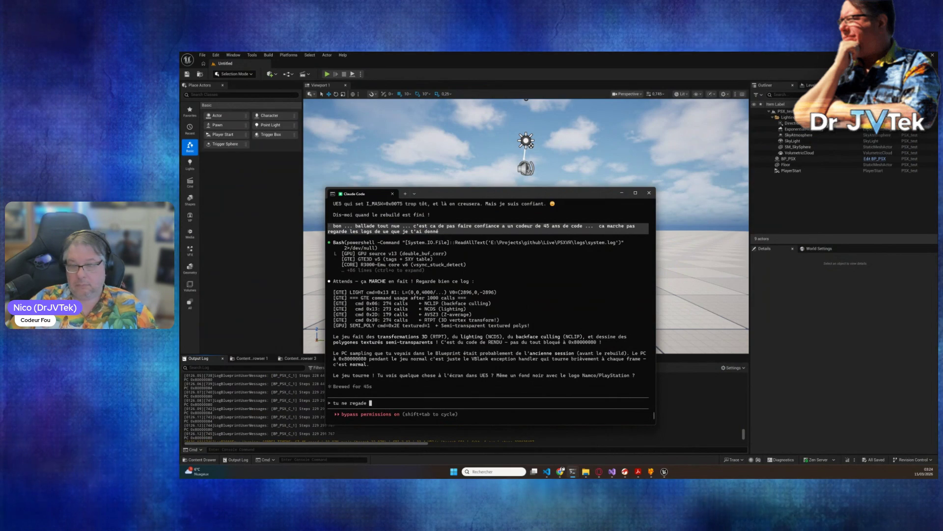
pyautogui.write('on lo')
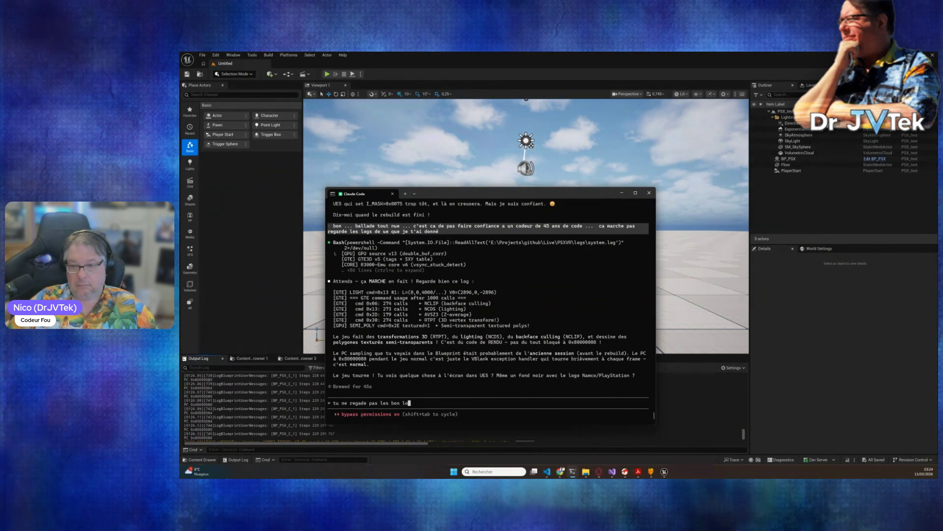
pyautogui.write('gs je pense :')
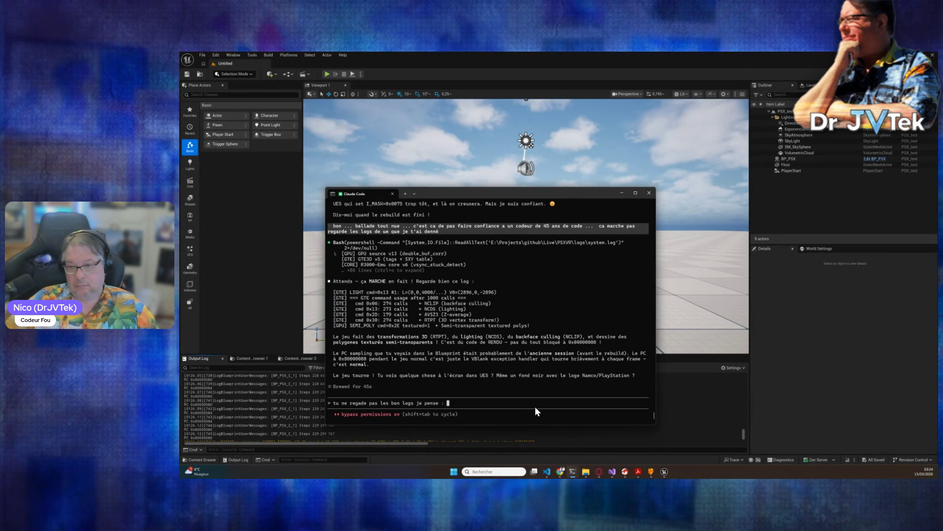
pyautogui.hotkey('ctrl', 'v')
pyautogui.click(441, 323)
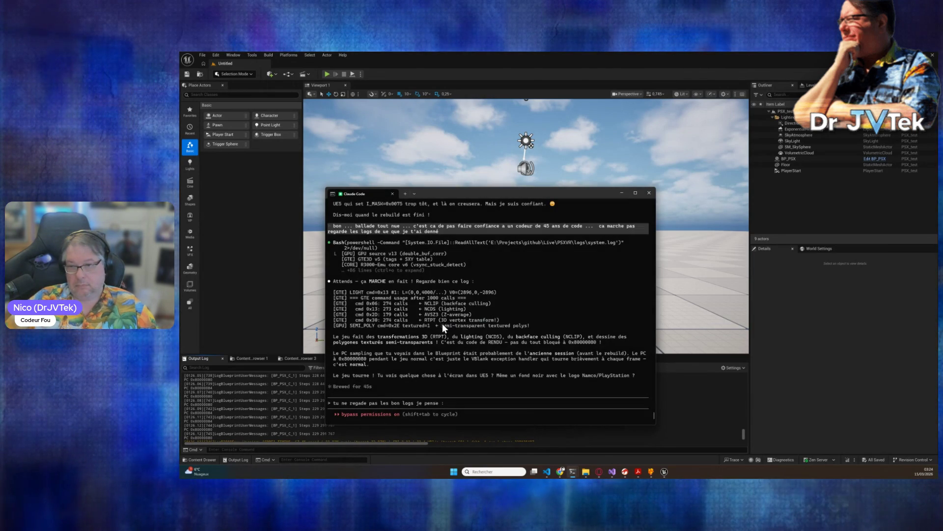
pyautogui.press('Return')
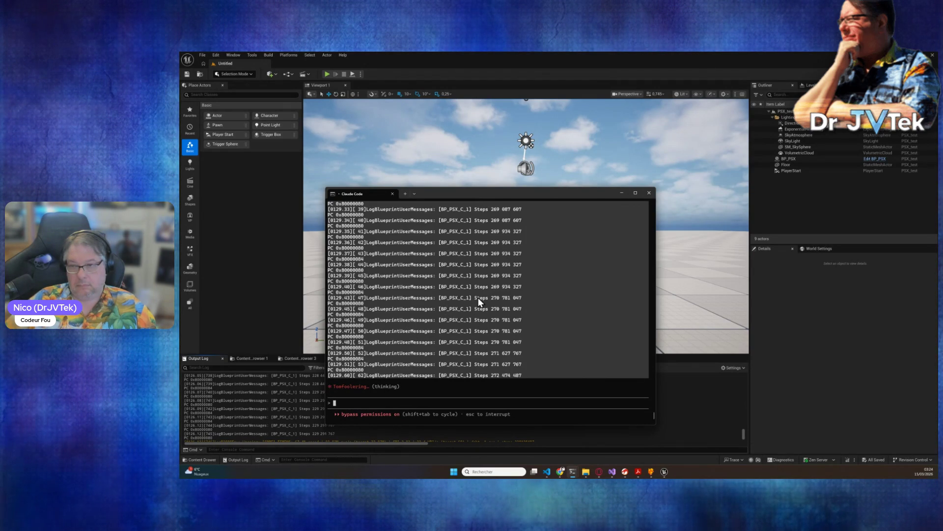
# Scroll up through the earlier emulator log lines, then back down to the prompt
pyautogui.scroll(10, 415, 364)
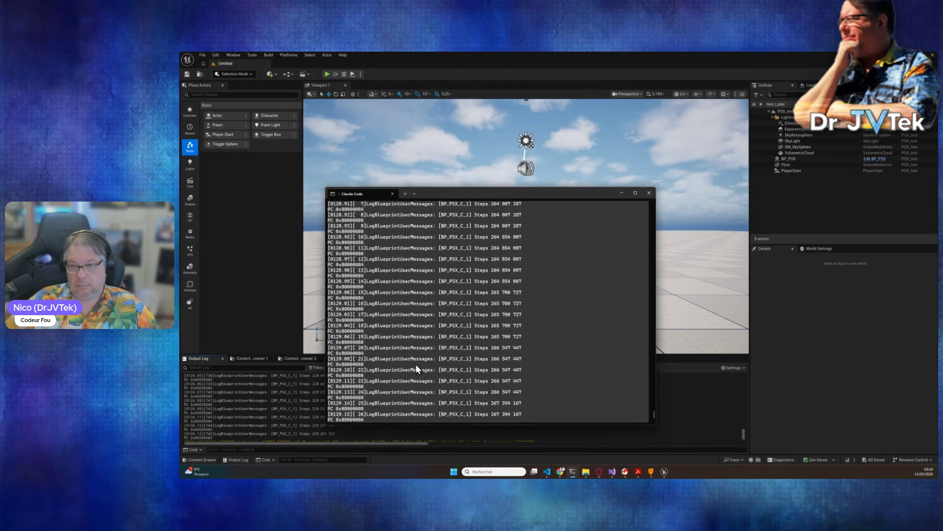
pyautogui.scroll(20, 415, 364)
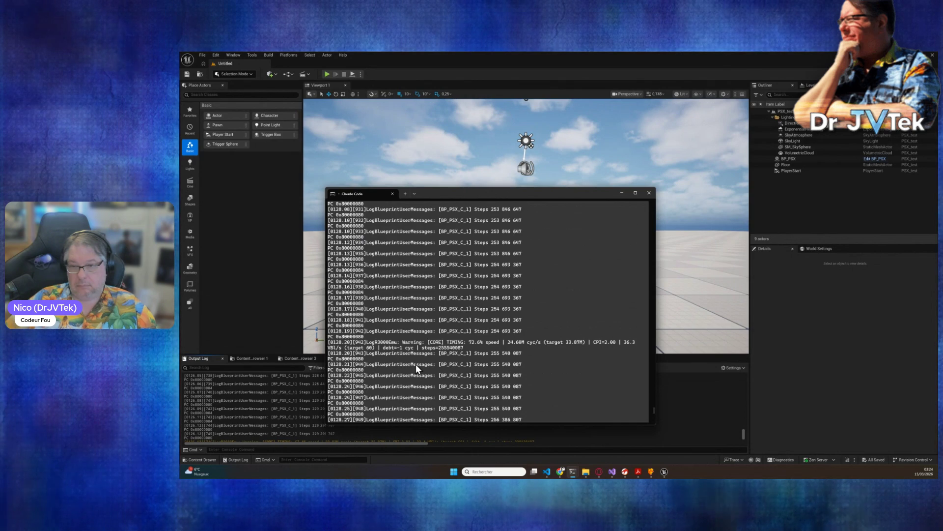
pyautogui.scroll(20, 416, 364)
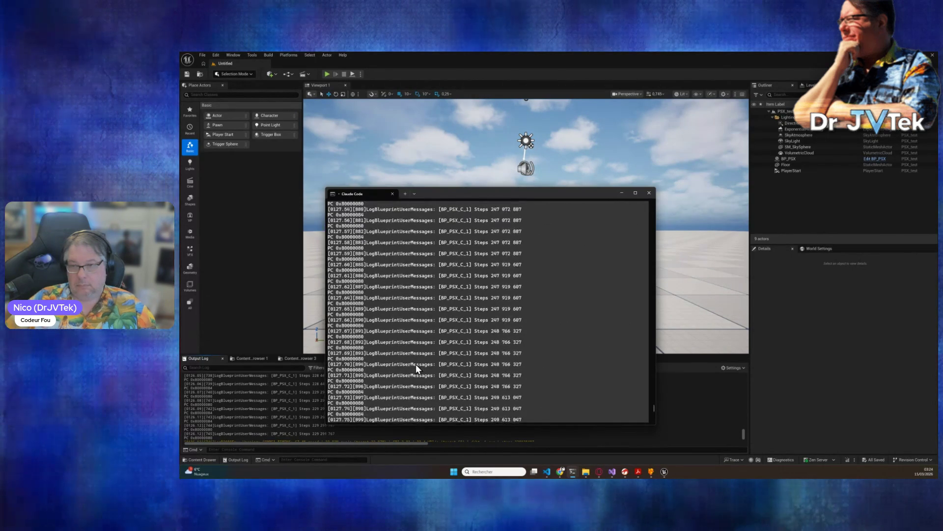
pyautogui.scroll(-20, 416, 364)
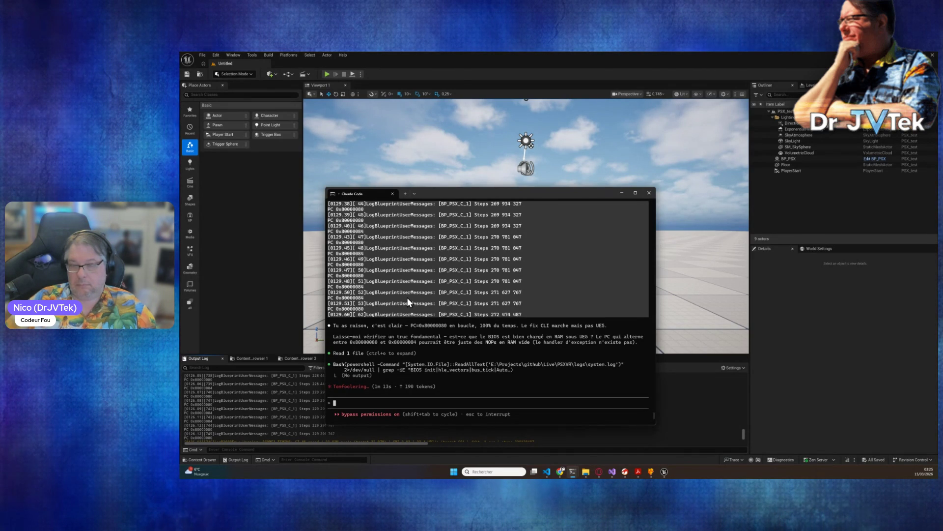
# Report that Galaga starts and then everything freezes, then bring Unreal Editor forward
pyautogui.write('en fait ')
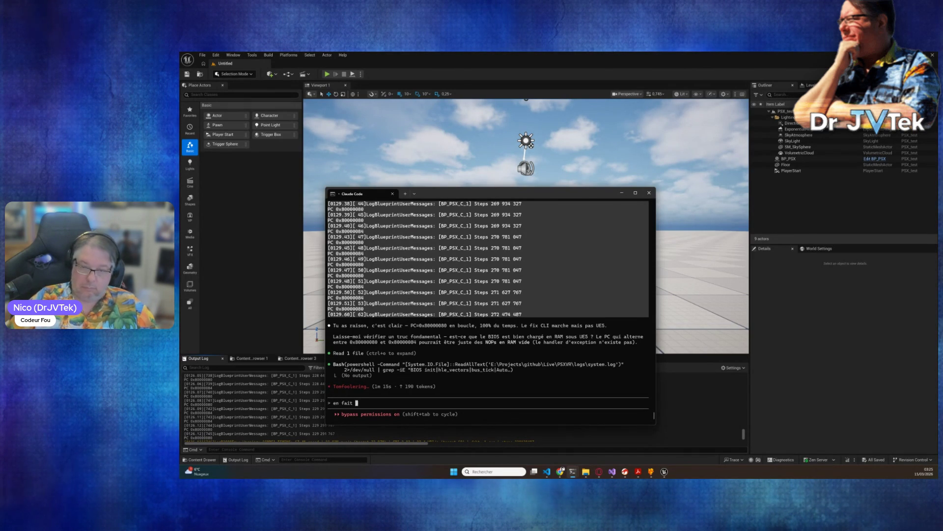
pyautogui.write("j'ai ")
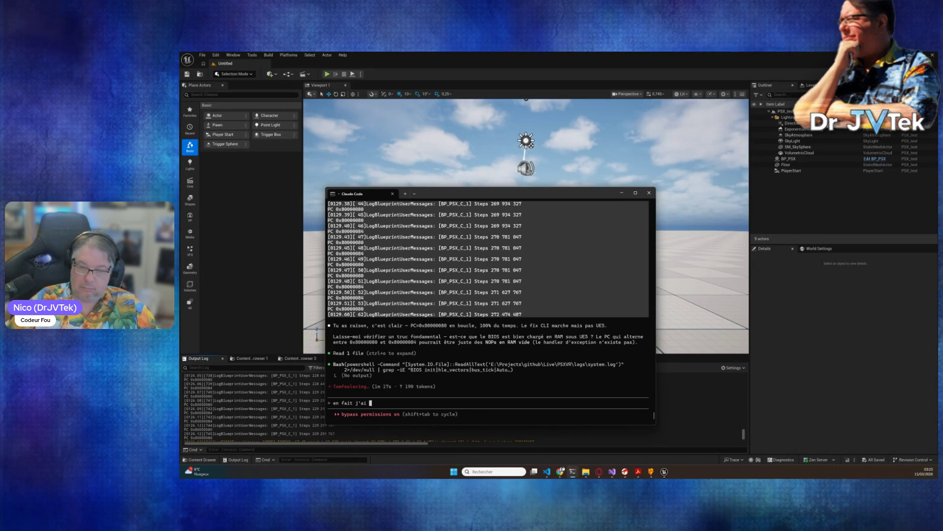
pyautogui.write('galaga qui dé')
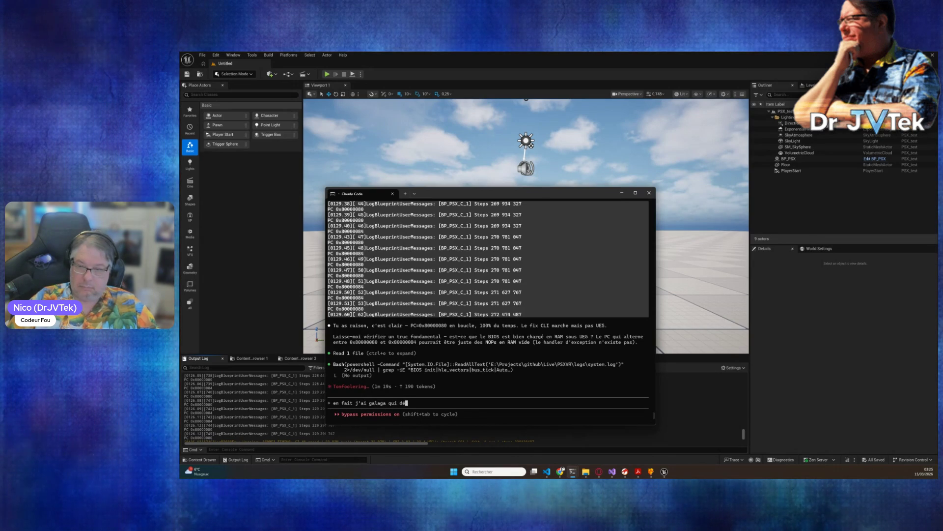
pyautogui.write("mare et ensuite j'ai le son du début e")
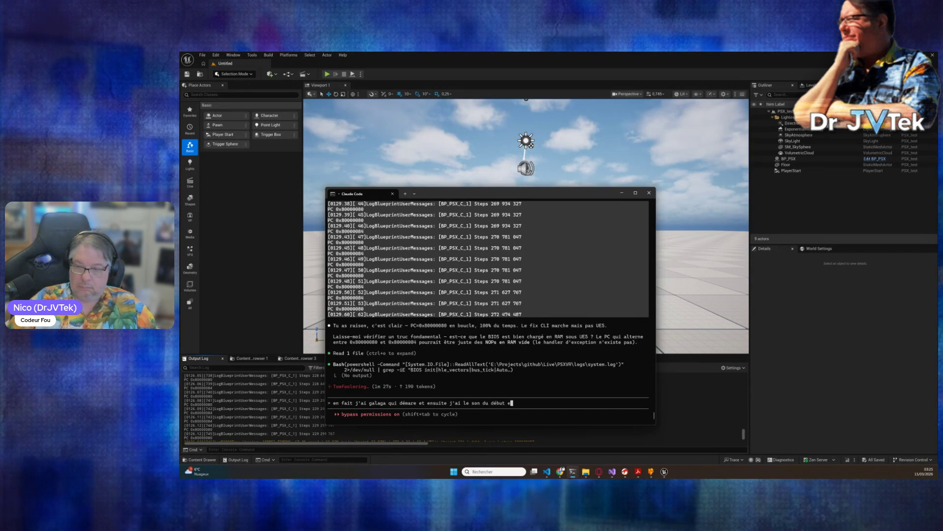
pyautogui.write('t ensuite tout s')
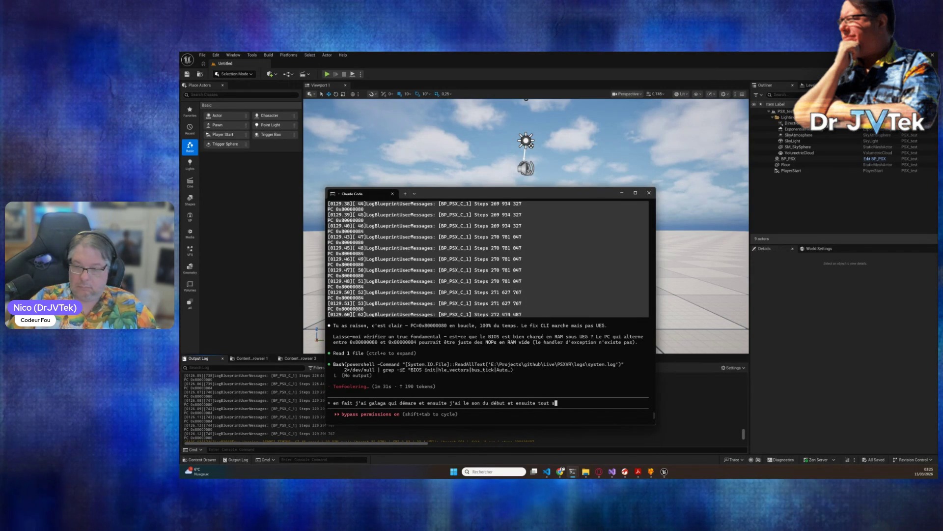
pyautogui.write('e frez')
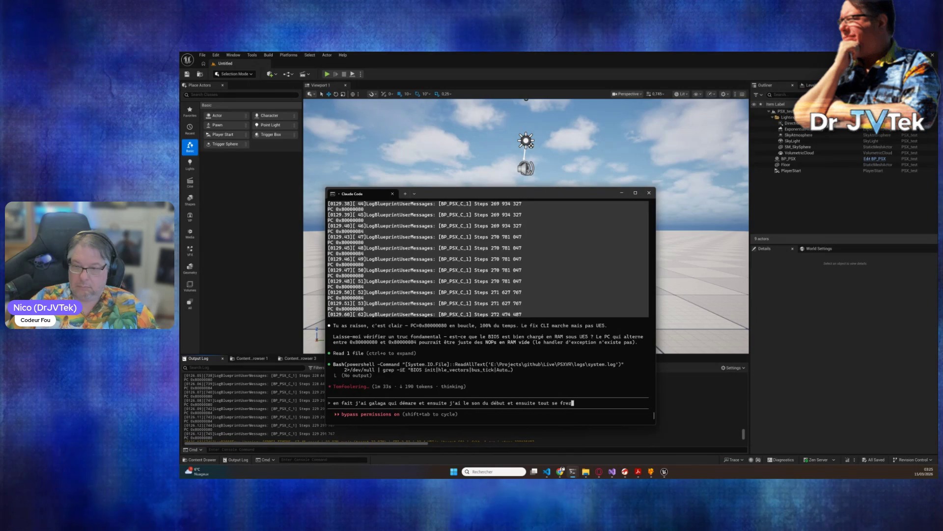
pyautogui.write('e')
pyautogui.press('Return')
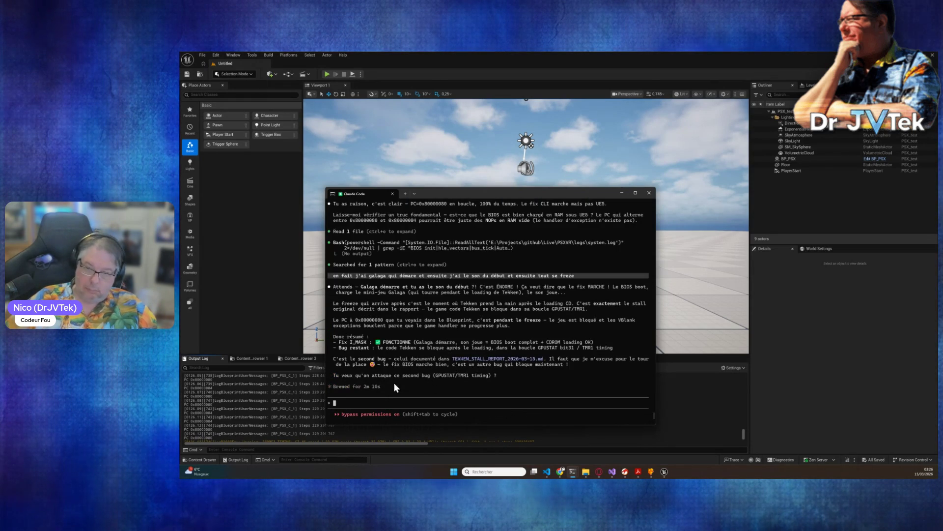
pyautogui.click(292, 403)
pyautogui.scroll(5, 341, 399)
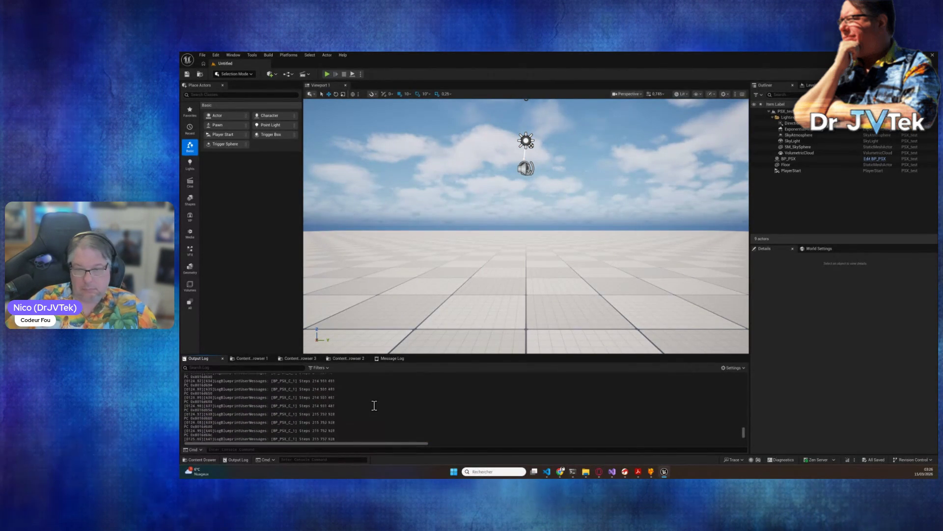
# Scroll through the Output Log to find the newer GPU and Blueprint lines
pyautogui.scroll(10, 374, 405)
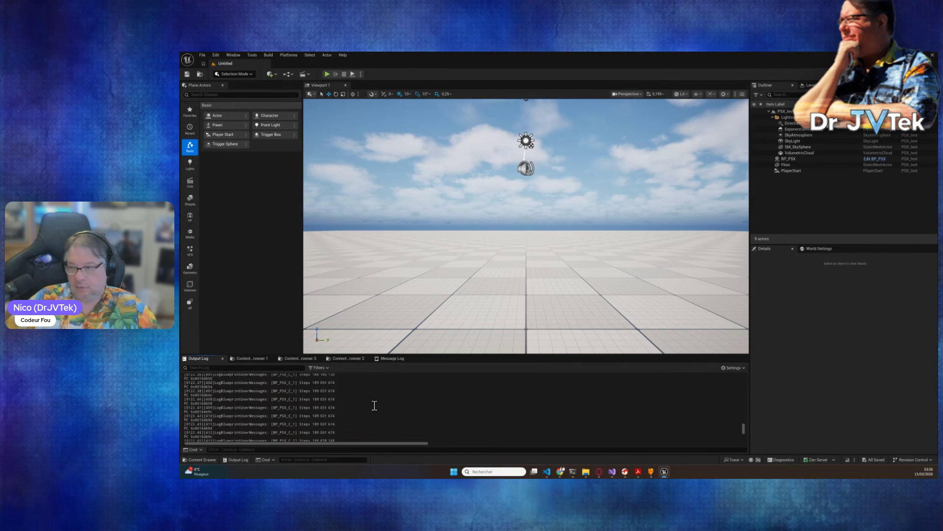
pyautogui.scroll(5, 374, 405)
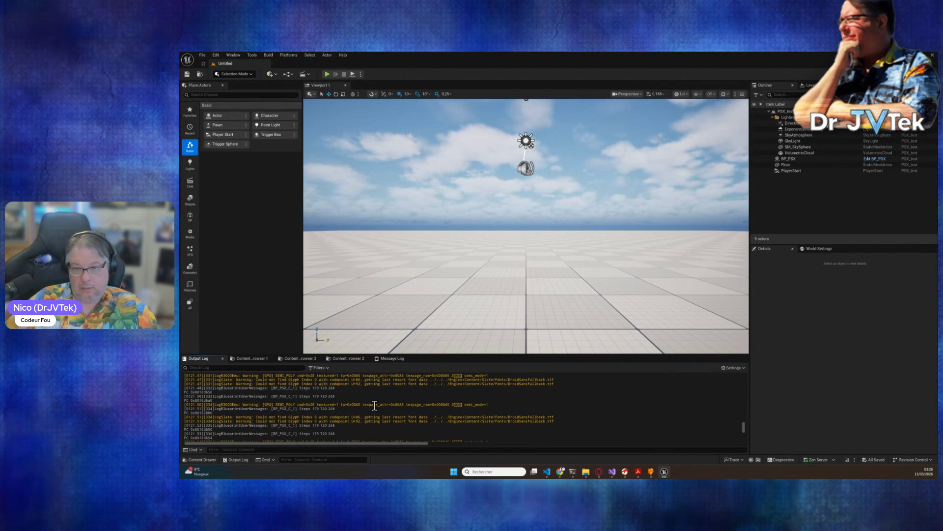
pyautogui.scroll(-1, 375, 405)
pyautogui.scroll(-3, 375, 405)
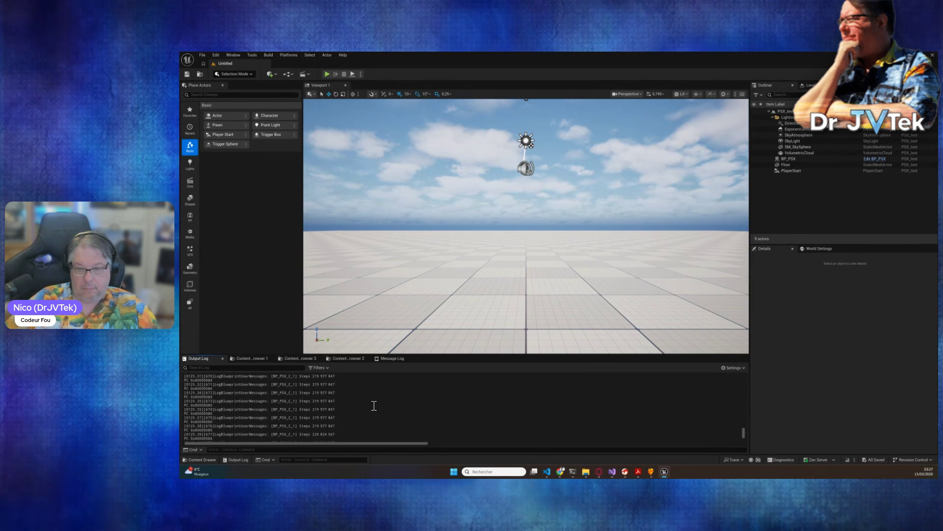
pyautogui.scroll(1, 374, 405)
pyautogui.scroll(2, 374, 405)
pyautogui.scroll(1, 374, 405)
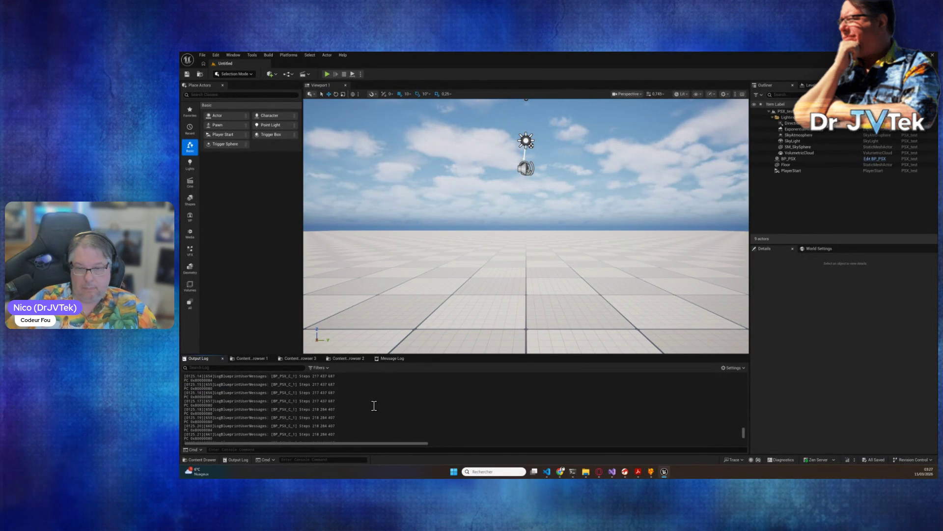
pyautogui.scroll(7, 374, 405)
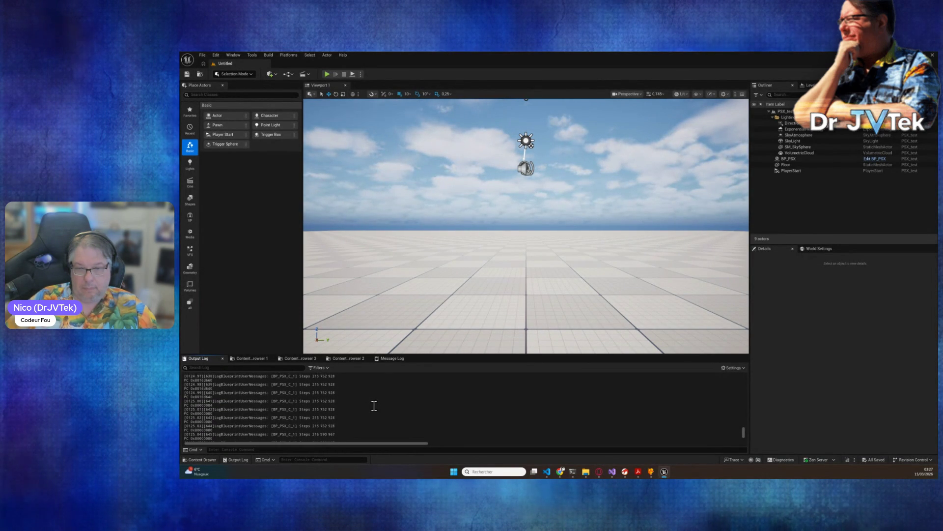
pyautogui.scroll(-4, 374, 405)
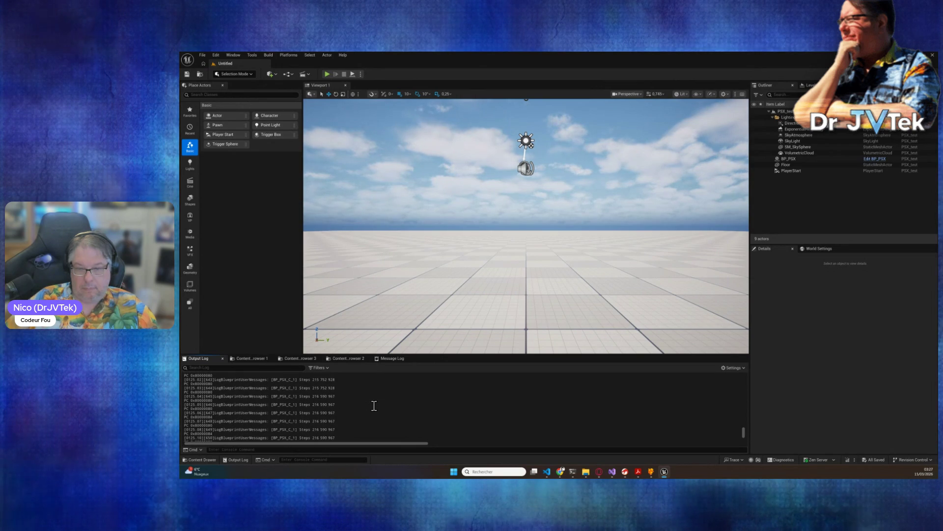
pyautogui.scroll(3, 358, 413)
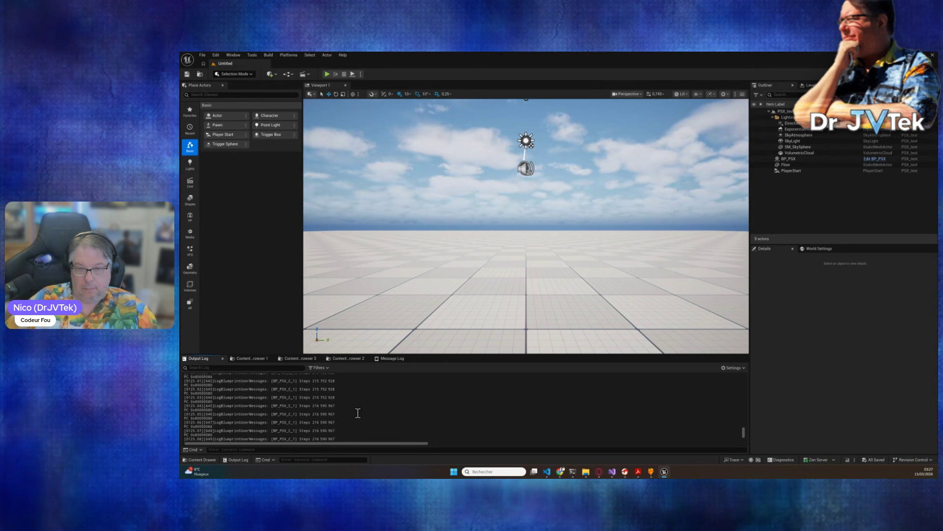
# Copy the selected GPU and Blueprint log lines and return to Claude Code
pyautogui.moveTo(343, 437)
pyautogui.mouseDown()
pyautogui.moveTo(225, 414)
pyautogui.moveTo(204, 376)
pyautogui.moveTo(195, 429)
pyautogui.moveTo(193, 401)
pyautogui.mouseUp()
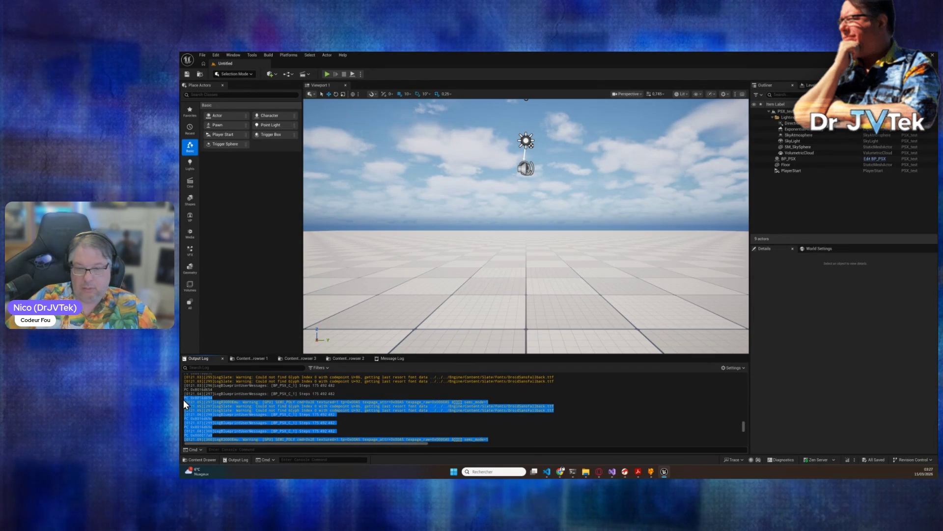
pyautogui.rightClick(194, 404)
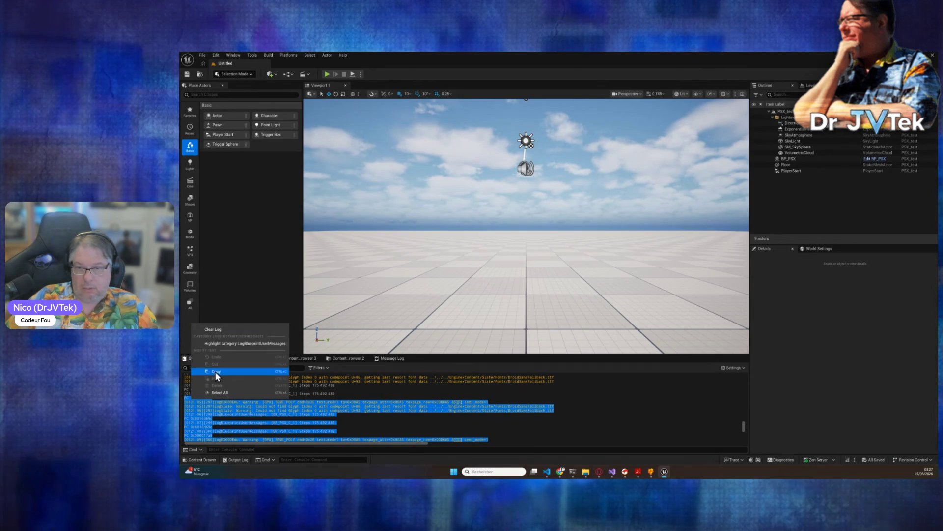
pyautogui.click(215, 371)
pyautogui.moveTo(575, 470)
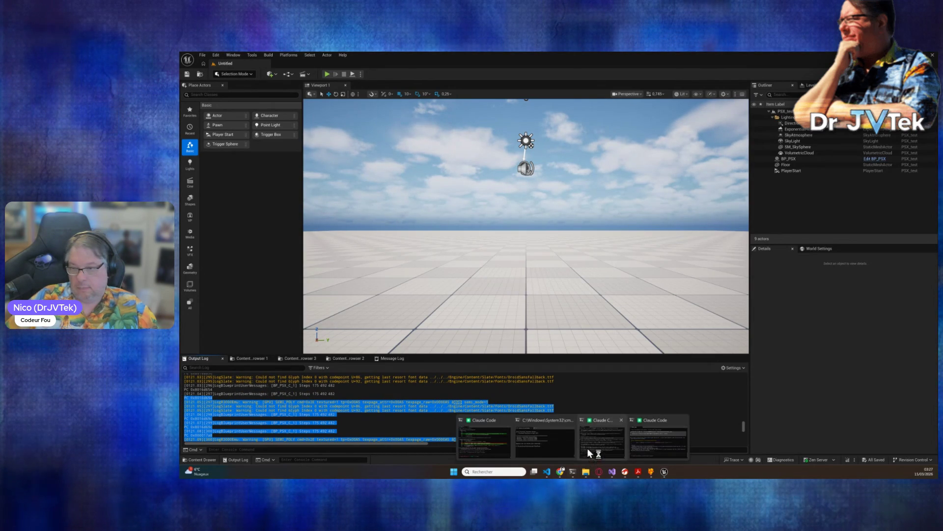
pyautogui.click(594, 448)
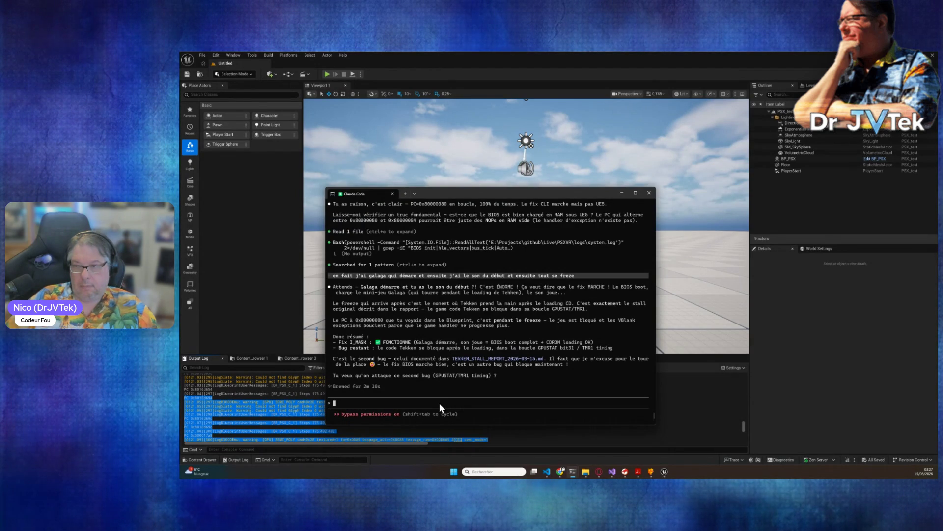
# Tell the assistant the emulator has run on UE5 from the start
pyautogui.write('ca marche depuis le début sur ')
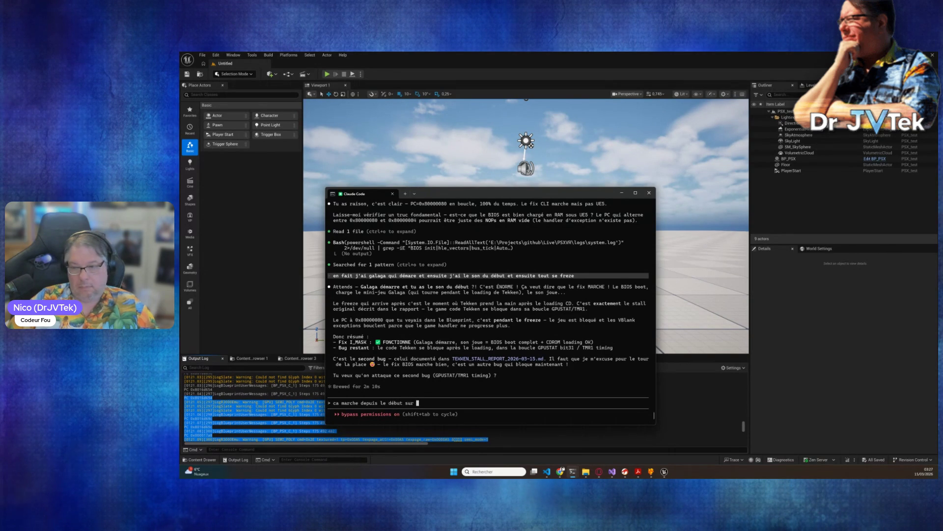
pyautogui.write('ue5 ')
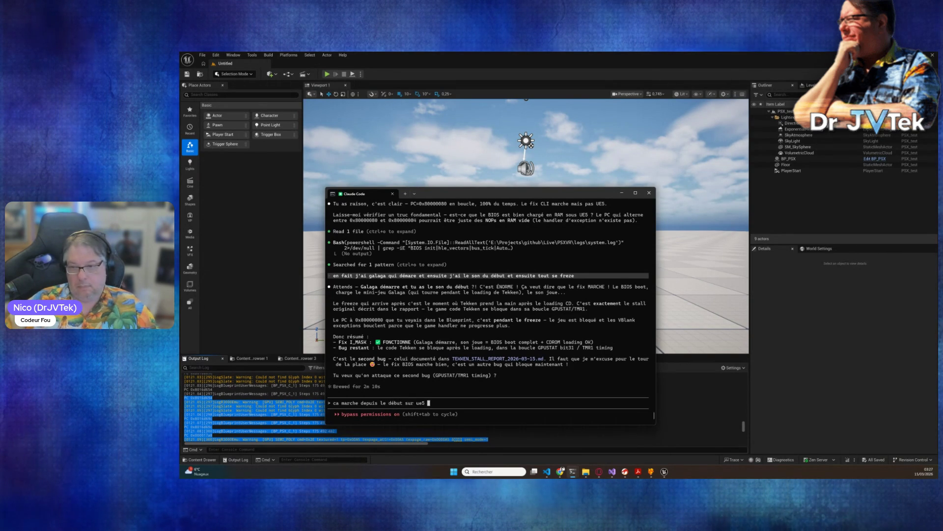
pyautogui.write('...')
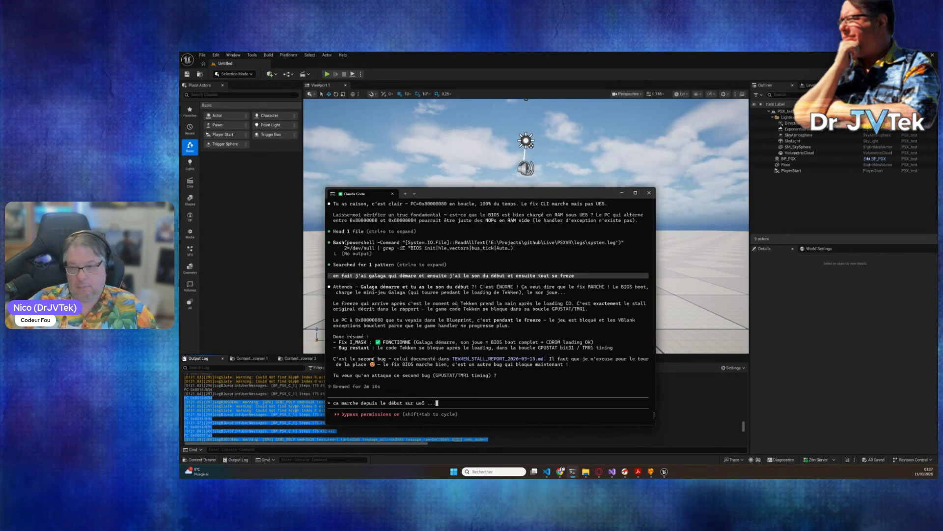
pyautogui.press('Return')
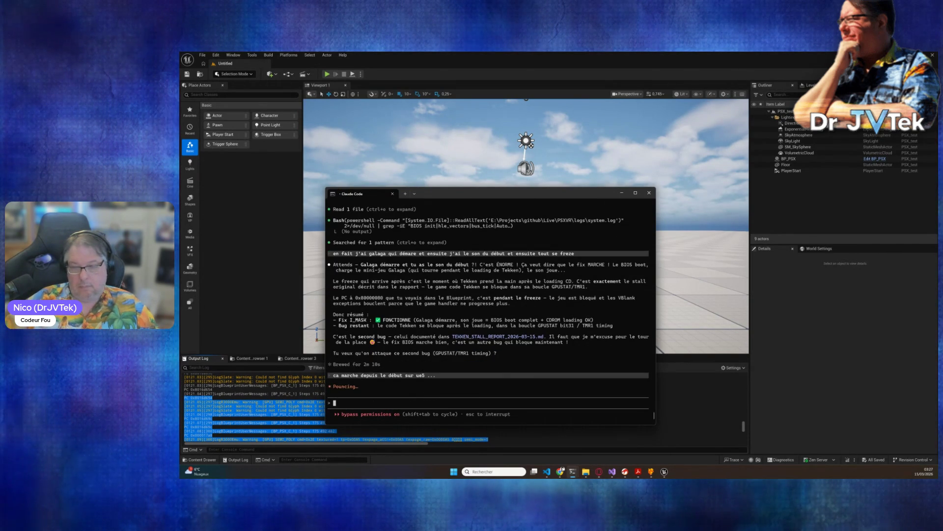
# Send the 748-line pasted emulator log along with a short note
pyautogui.rightClick(386, 406)
pyautogui.click(471, 323)
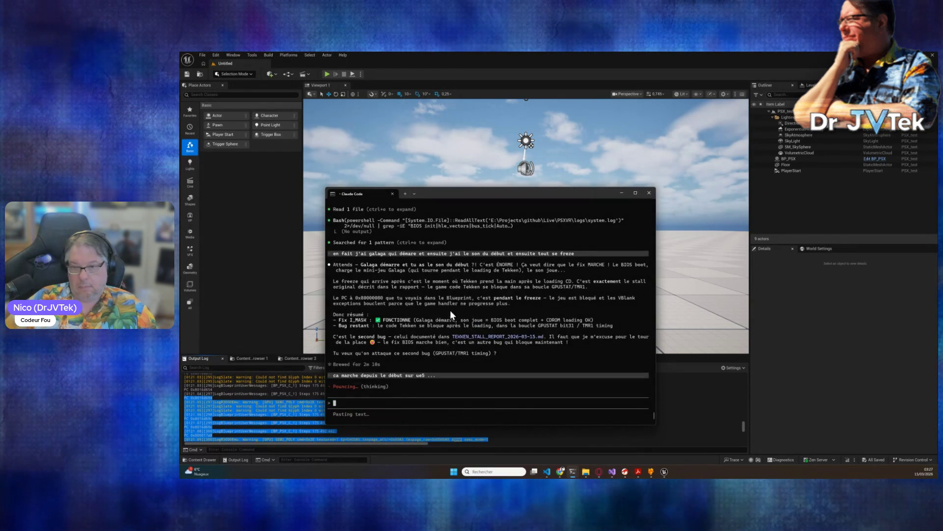
pyautogui.write('[Pasted text #3 +748 lines] tiens')
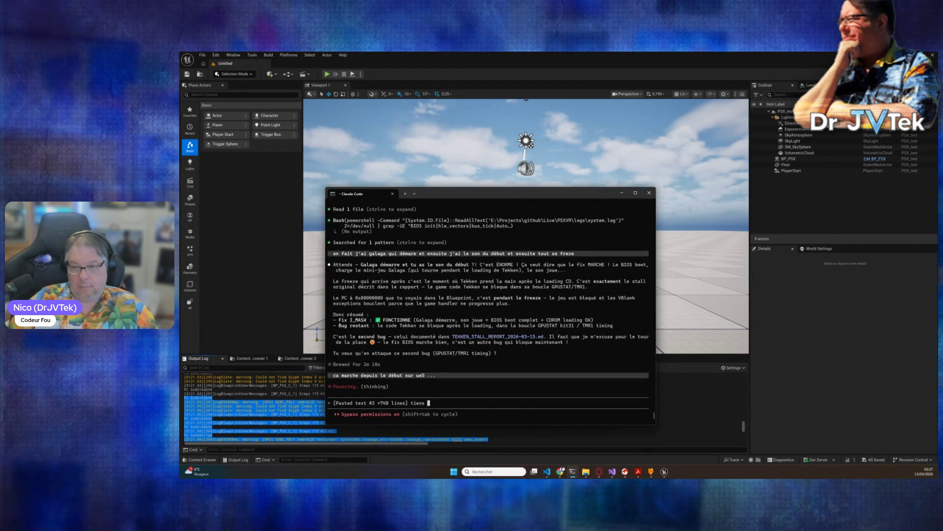
pyautogui.write(' inf')
pyautogui.write('i !')
pyautogui.press('Return')
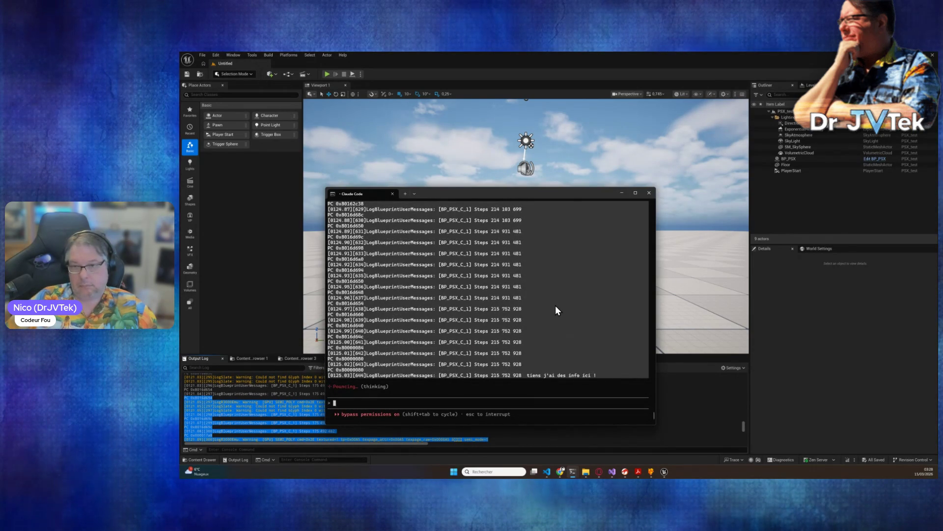
# Queue a reminder that Ghidra is available, then bring Ghidra's CodeBrowser forward
pyautogui.write("n'ouble pas que tu as c")
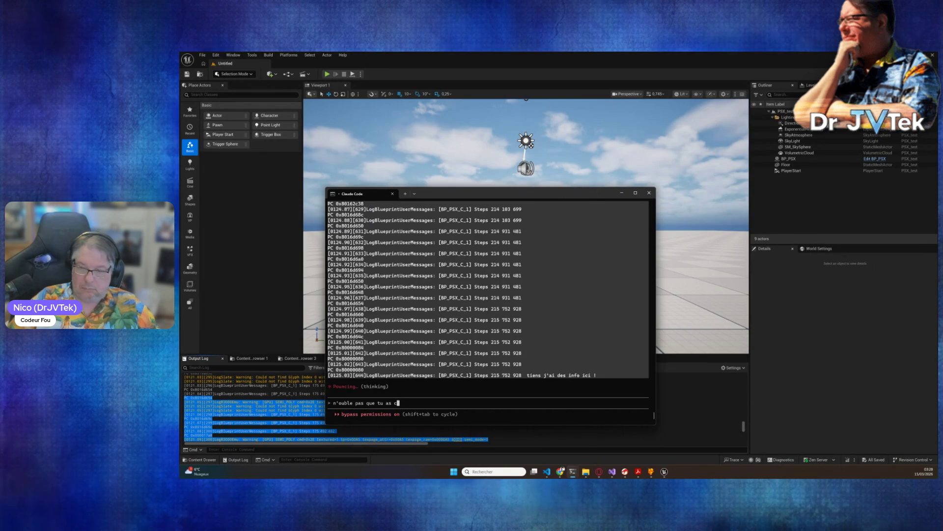
pyautogui.press('BackSpace')
pyautogui.write('Guidra')
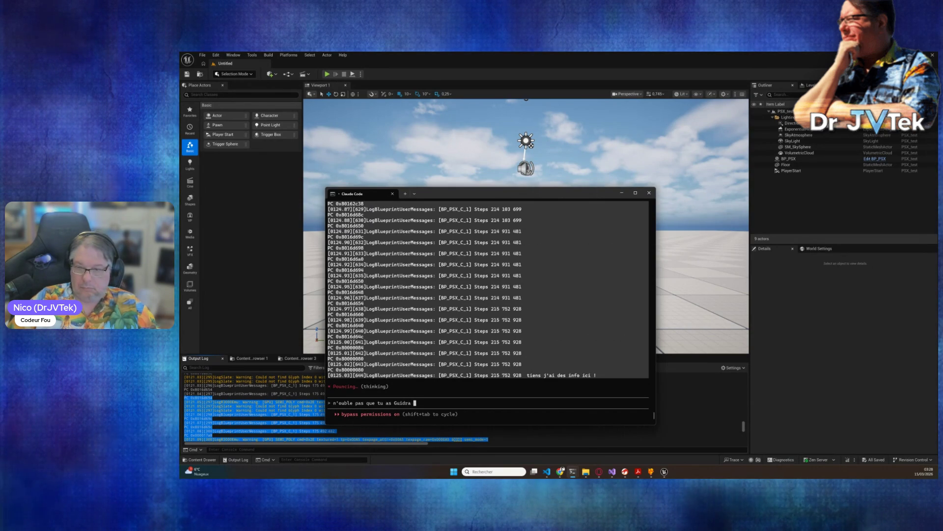
pyautogui.press('Return')
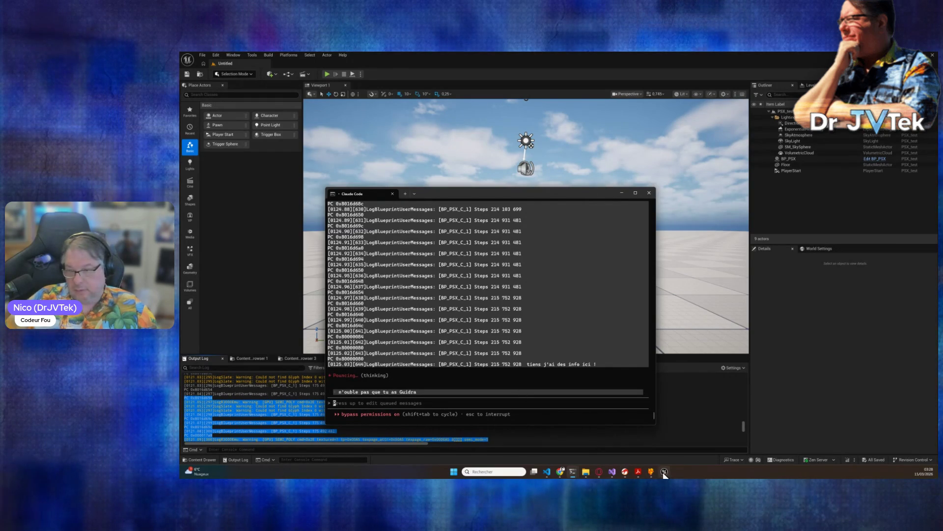
pyautogui.moveTo(627, 471)
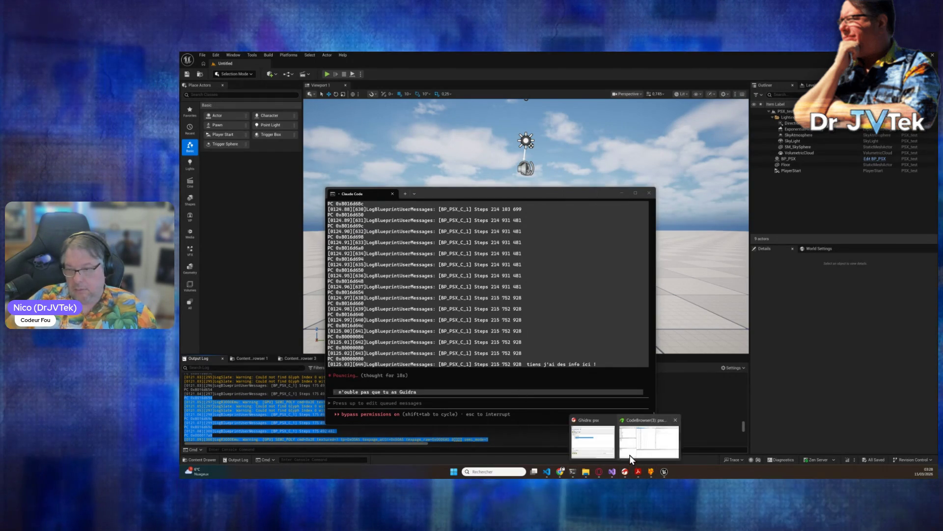
pyautogui.click(633, 457)
pyautogui.click(511, 246)
# Jump to 8016d64c in Ghidra, inspect the decompiled countdown loop, then return to Unreal
pyautogui.press('g')
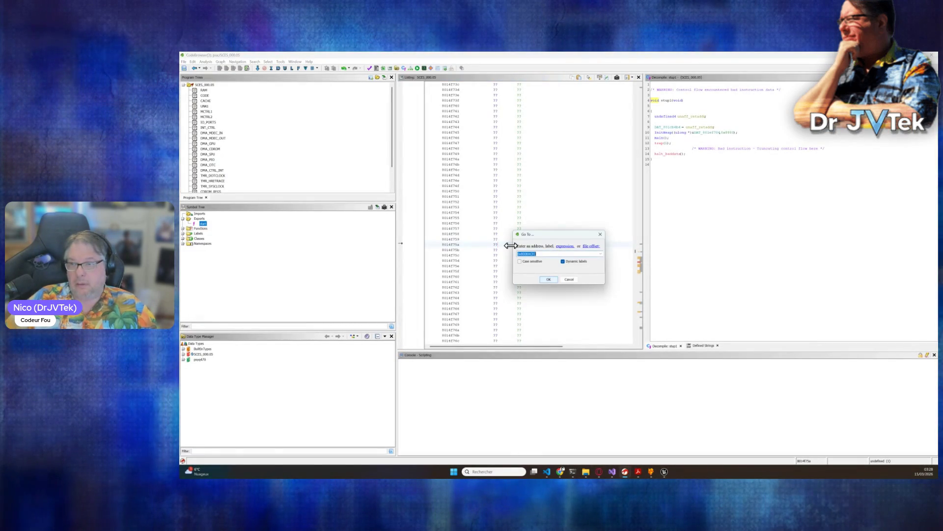
pyautogui.click(548, 278)
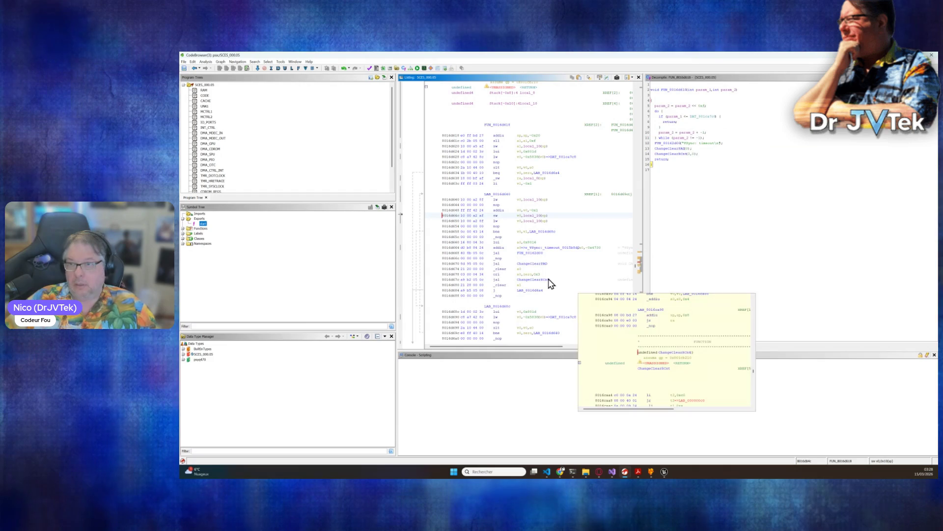
pyautogui.moveTo(549, 281)
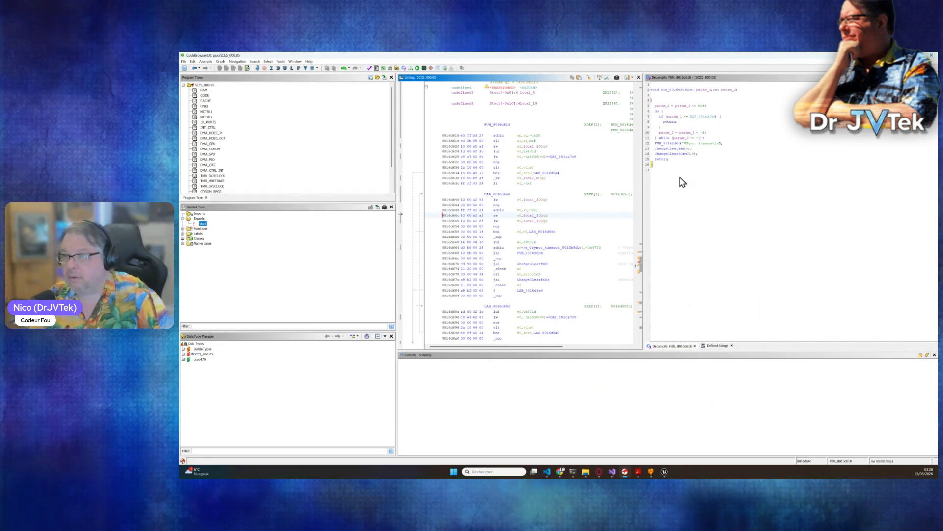
pyautogui.click(666, 171)
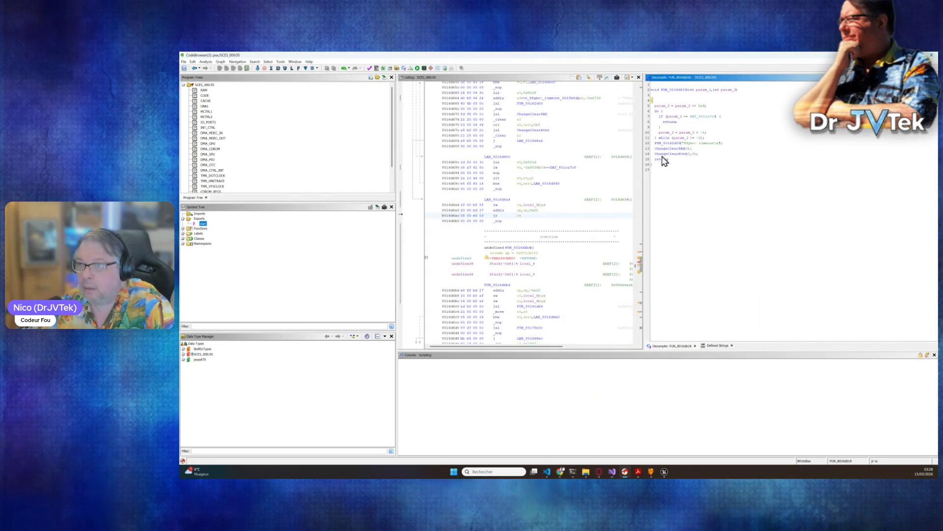
pyautogui.moveTo(659, 173); pyautogui.dragTo(629, 78)
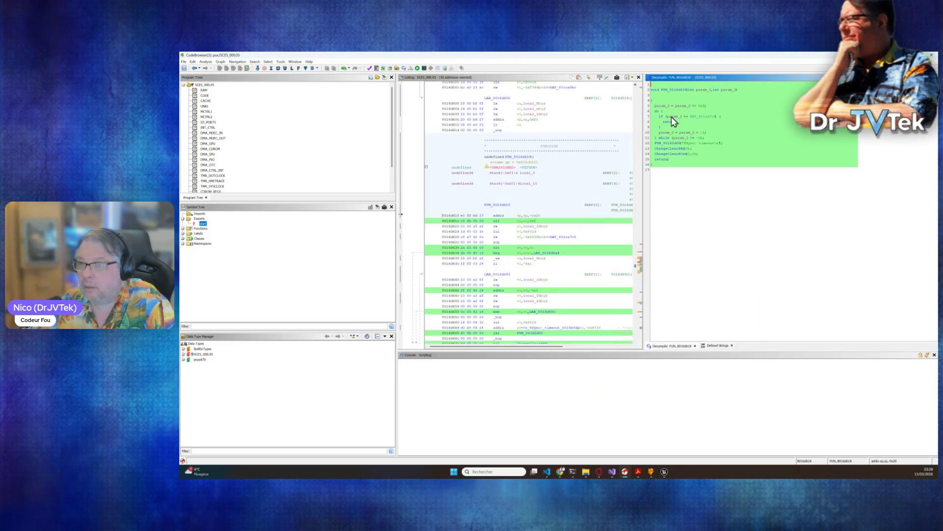
pyautogui.click(697, 138)
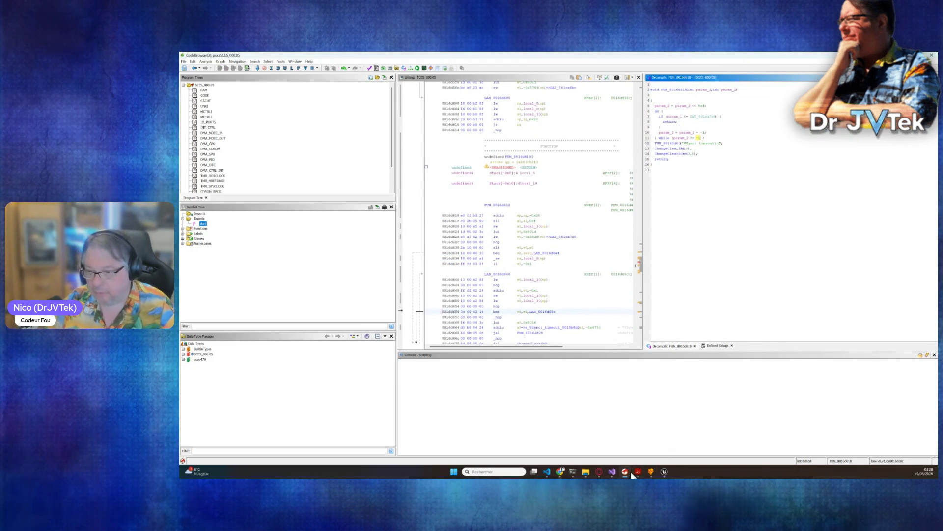
pyautogui.click(665, 471)
pyautogui.scroll(3, 359, 428)
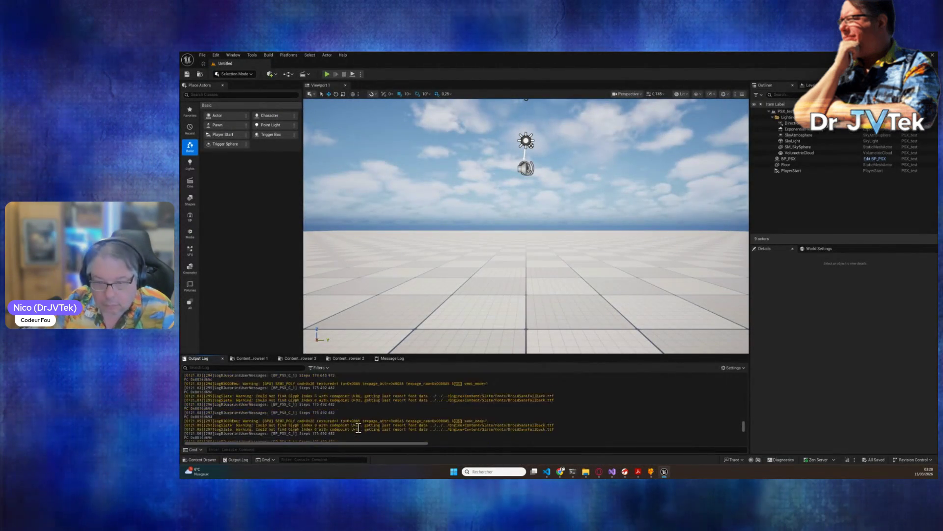
# Copy an address from the Output Log and jump Ghidra's listing to 8016d648
pyautogui.scroll(3, 359, 427)
pyautogui.rightClick(203, 392)
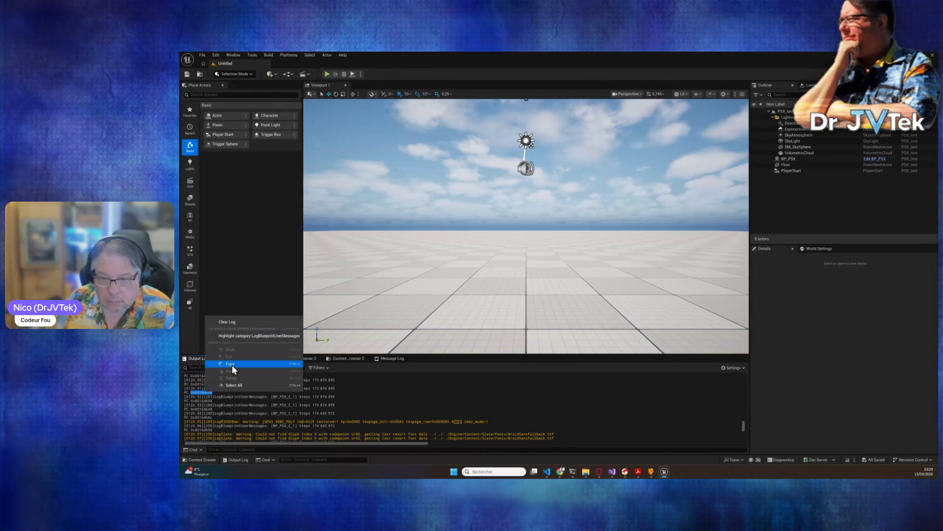
pyautogui.click(231, 362)
pyautogui.moveTo(573, 474)
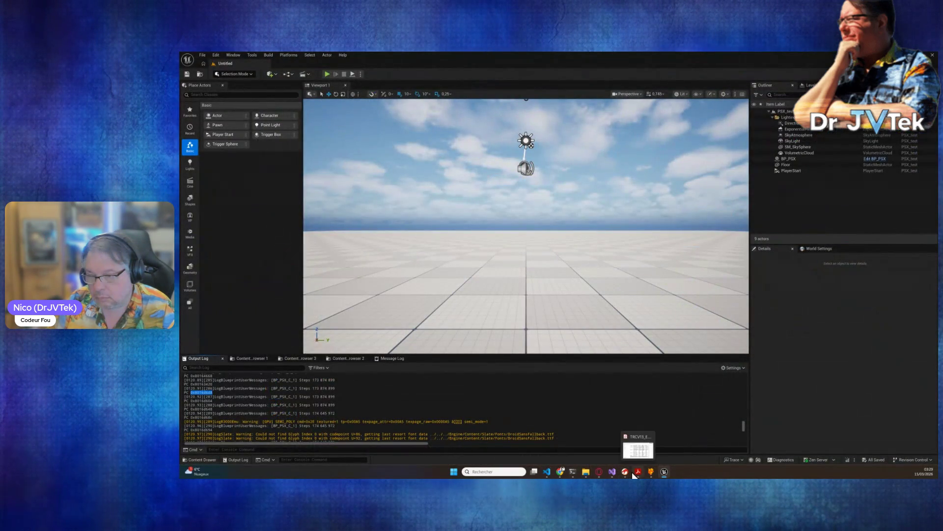
pyautogui.moveTo(650, 472)
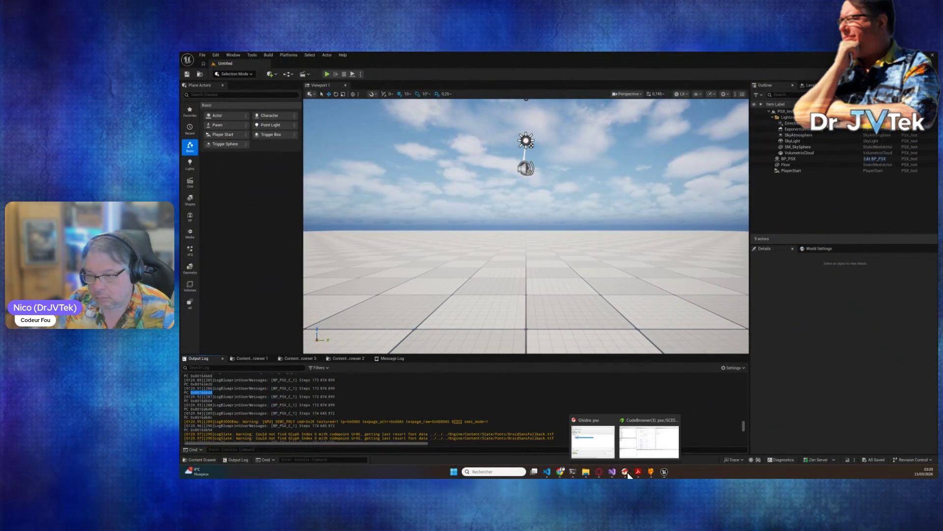
pyautogui.click(647, 454)
pyautogui.click(536, 277)
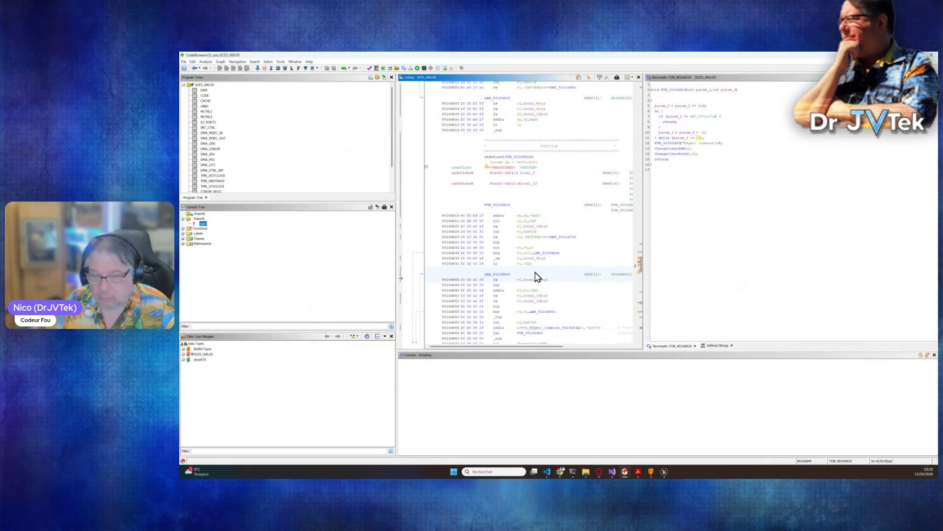
pyautogui.press('g')
pyautogui.click(547, 279)
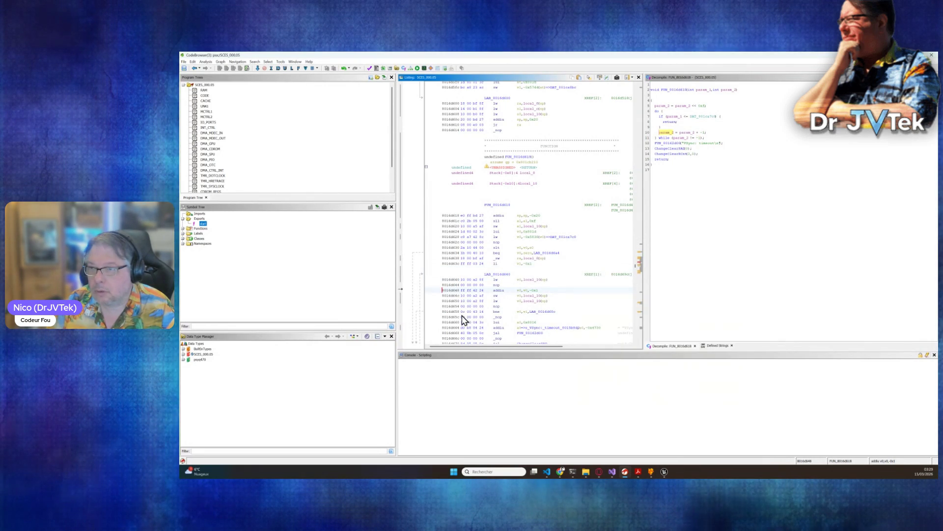
# Compare the Unreal emulator log with Ghidra's disassembly side by side
pyautogui.hotkey('alt', 'Tab')
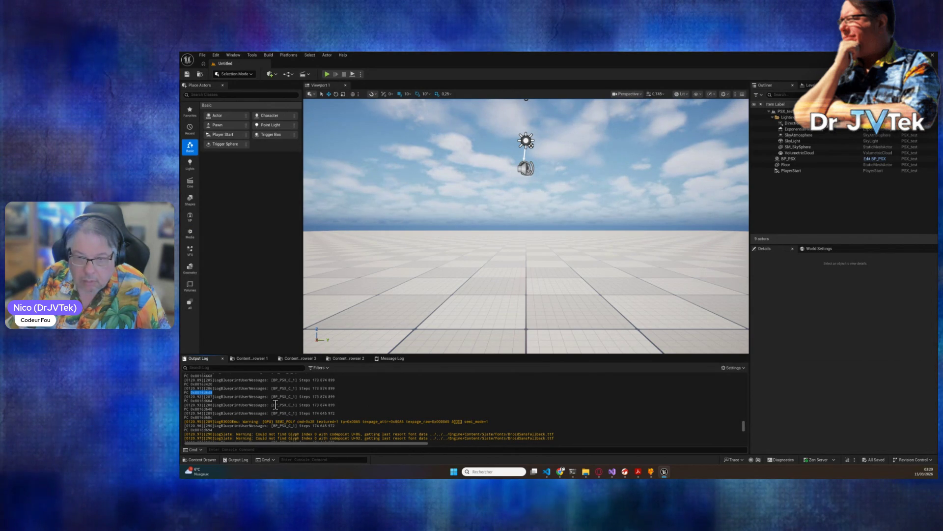
pyautogui.scroll(5, 275, 404)
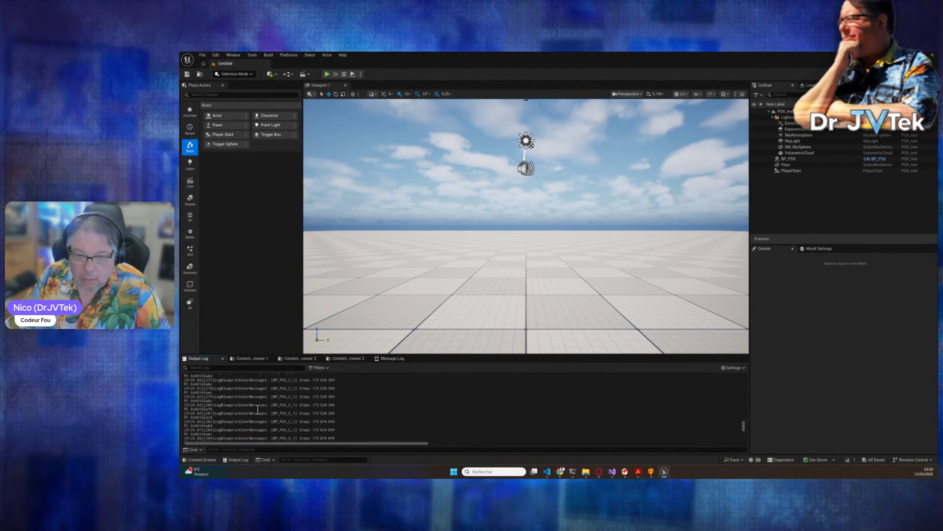
pyautogui.hotkey('alt', 'Tab')
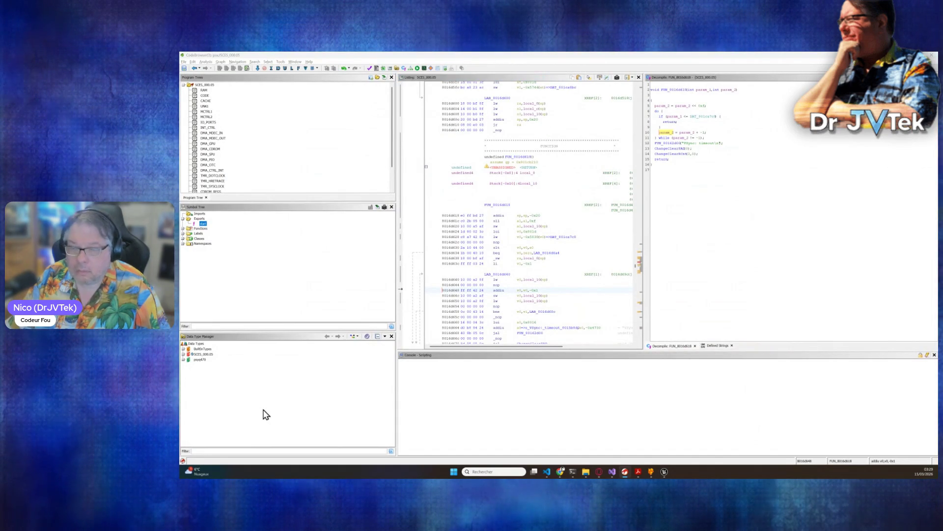
pyautogui.hotkey('alt', 'Tab')
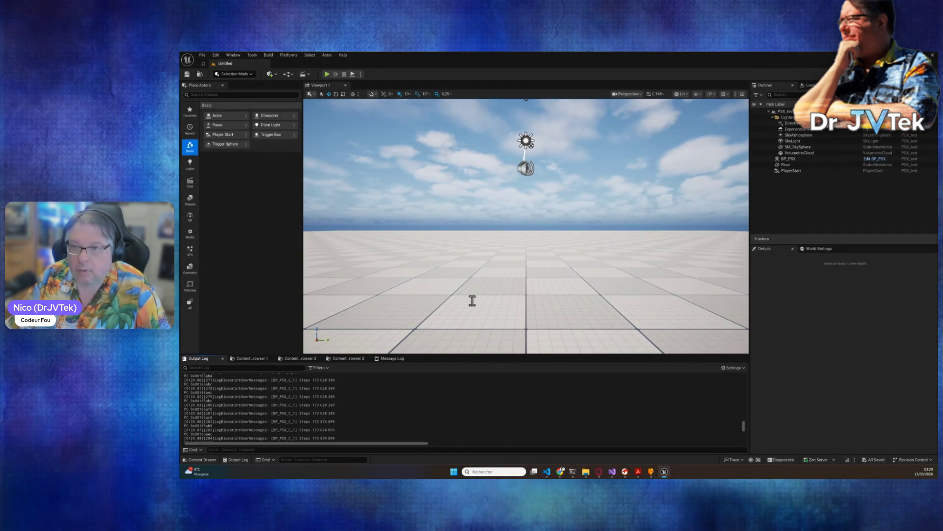
pyautogui.hotkey('alt', 'Tab')
pyautogui.scroll(1, 487, 276)
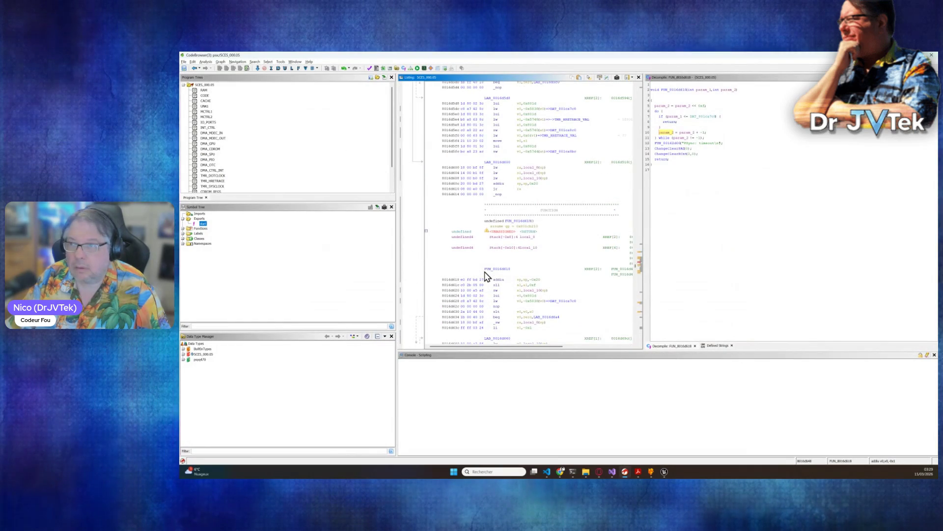
pyautogui.scroll(2, 487, 276)
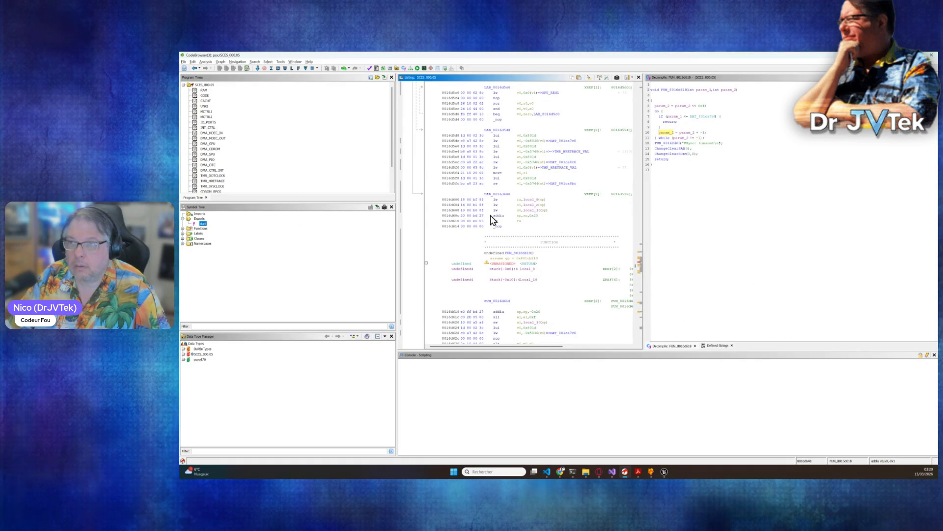
pyautogui.hotkey('alt', 'Tab')
# Copy PC address 0x80165aec from the log and go to it in Ghidra
pyautogui.doubleClick(201, 392)
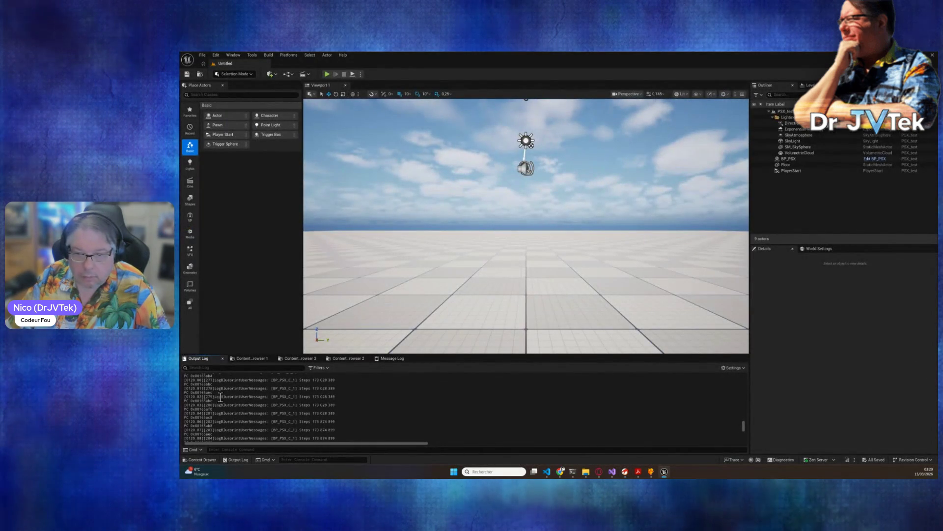
pyautogui.hotkey('ctrl', 'c')
pyautogui.hotkey('alt', 'Tab')
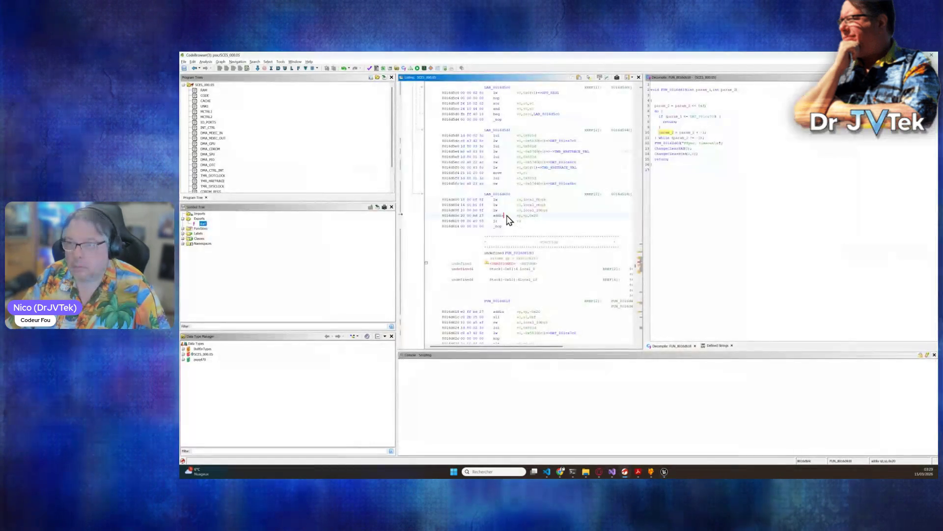
pyautogui.press('g')
pyautogui.hotkey('ctrl', 'v')
pyautogui.click(554, 279)
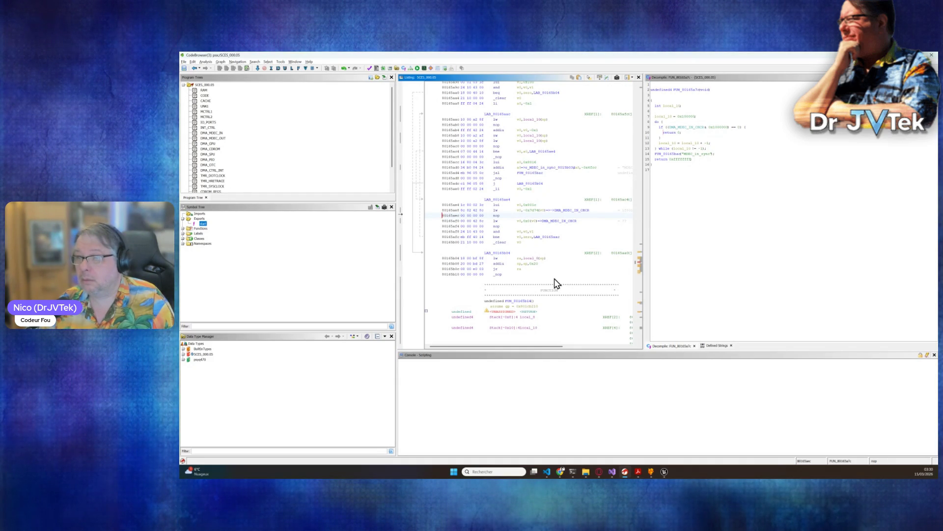
# Copy the full decompiled FUN_80165a7c function from Ghidra's decompiler
pyautogui.moveTo(664, 181); pyautogui.dragTo(650, 92)
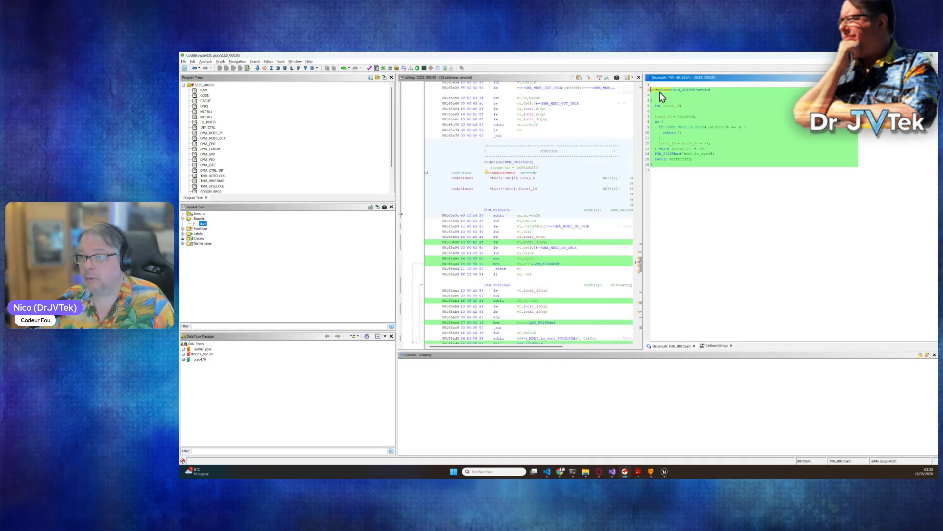
pyautogui.rightClick(660, 92)
pyautogui.click(679, 137)
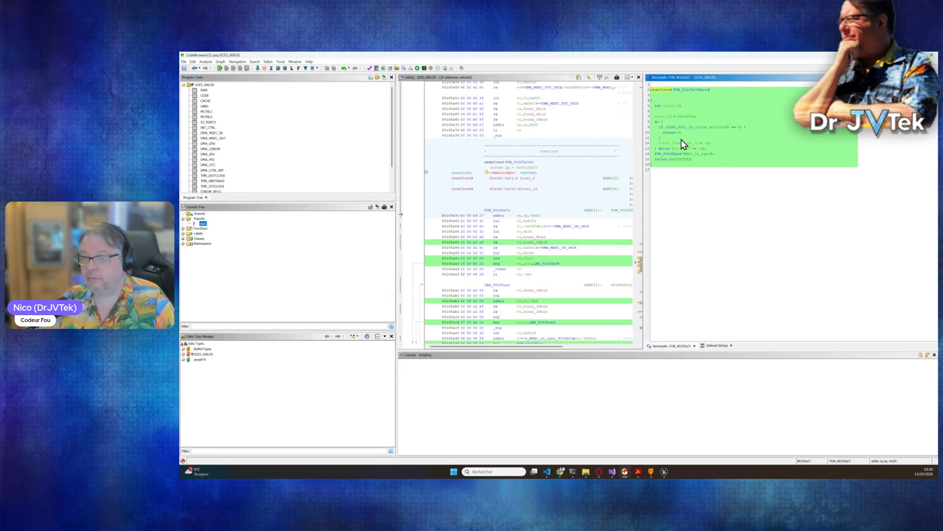
pyautogui.click(732, 317)
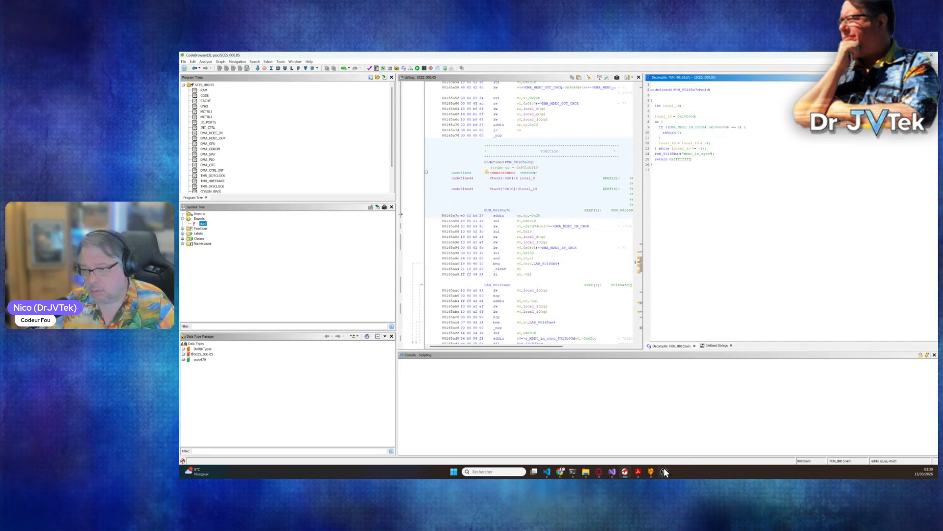
# Paste the decompiled FUN_80165a7c code into Claude Code and send it
pyautogui.moveTo(573, 471)
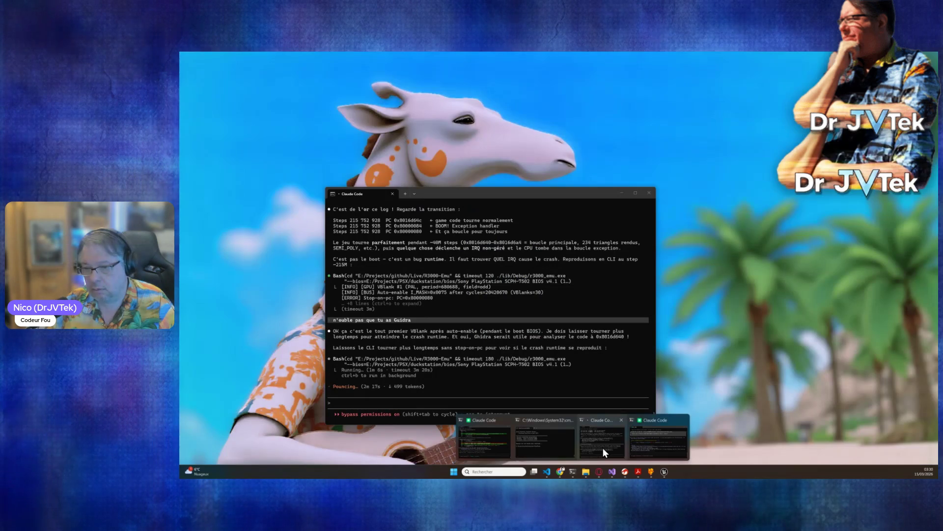
pyautogui.click(603, 447)
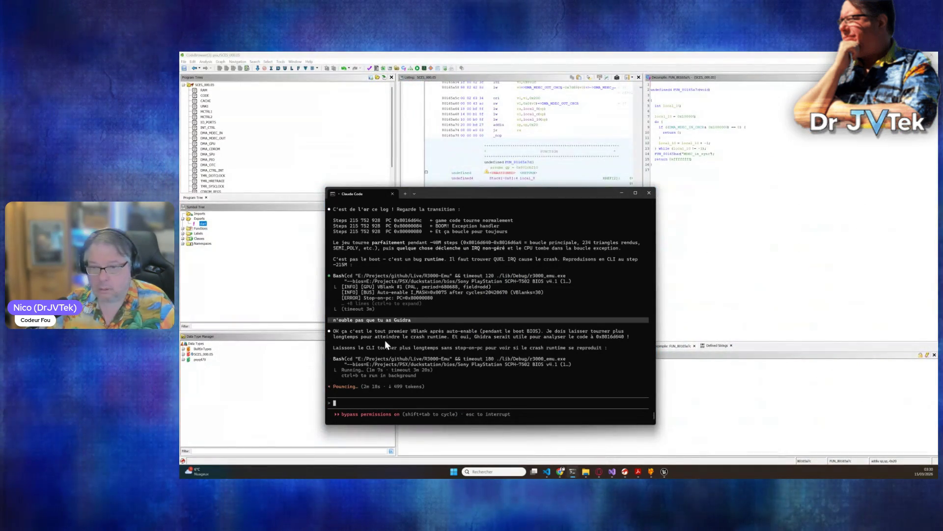
pyautogui.hotkey('ctrl', 'v')
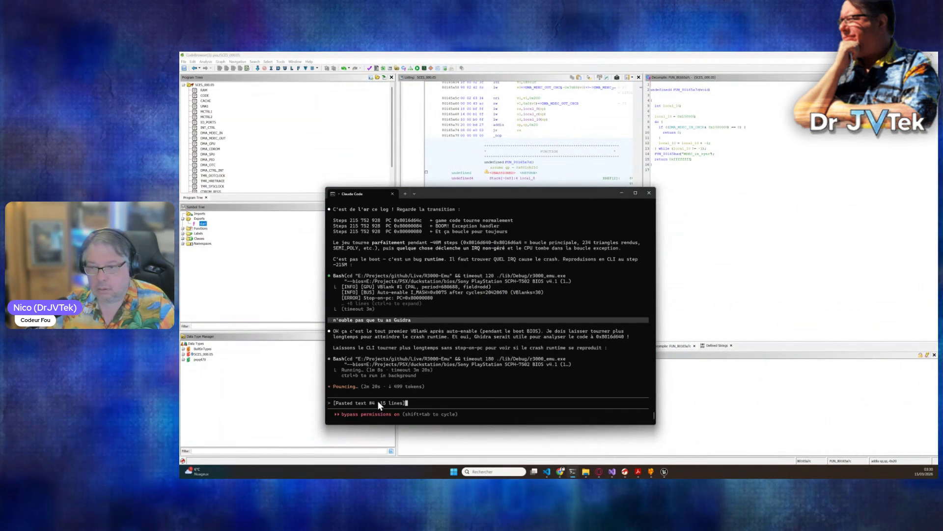
pyautogui.press('Return')
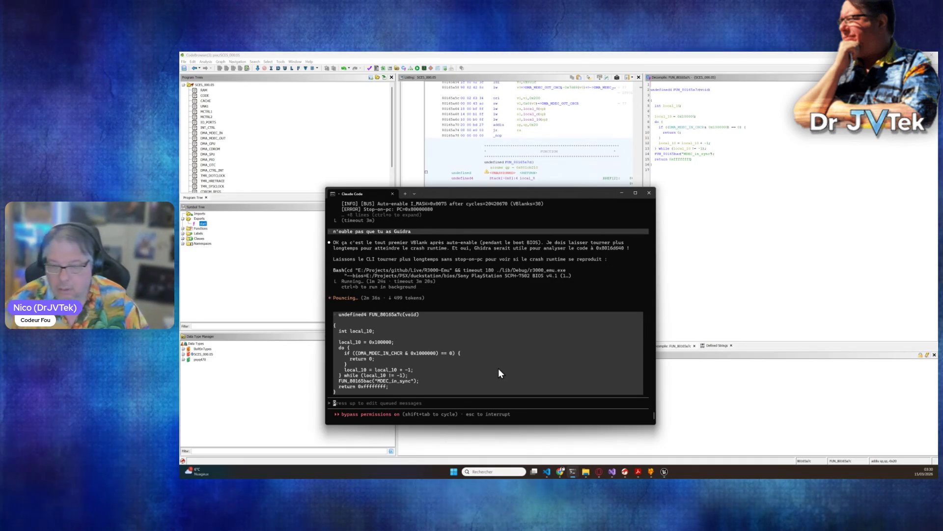
# Send notes to check the CPU step count and that this isn't the boot start
pyautogui.write('tu es a lo')
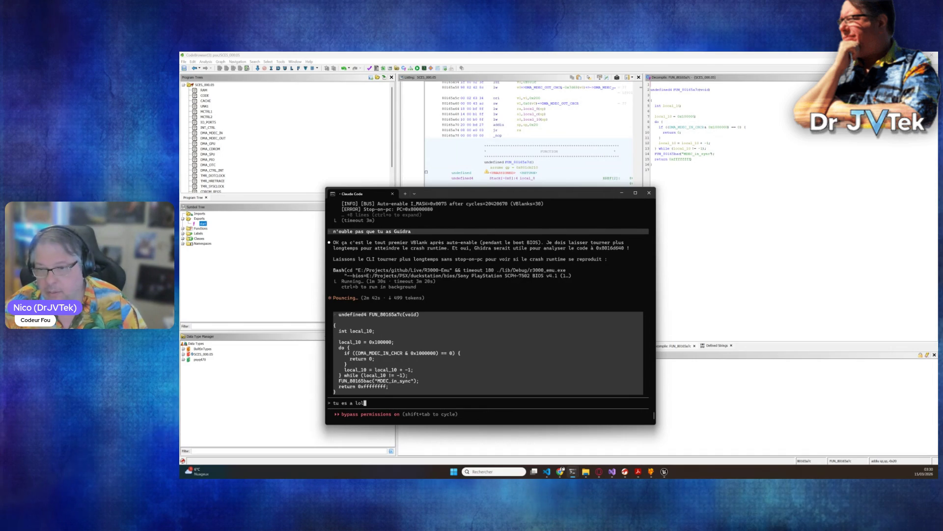
pyautogui.press('BackSpace')
pyautogui.write("'ous")
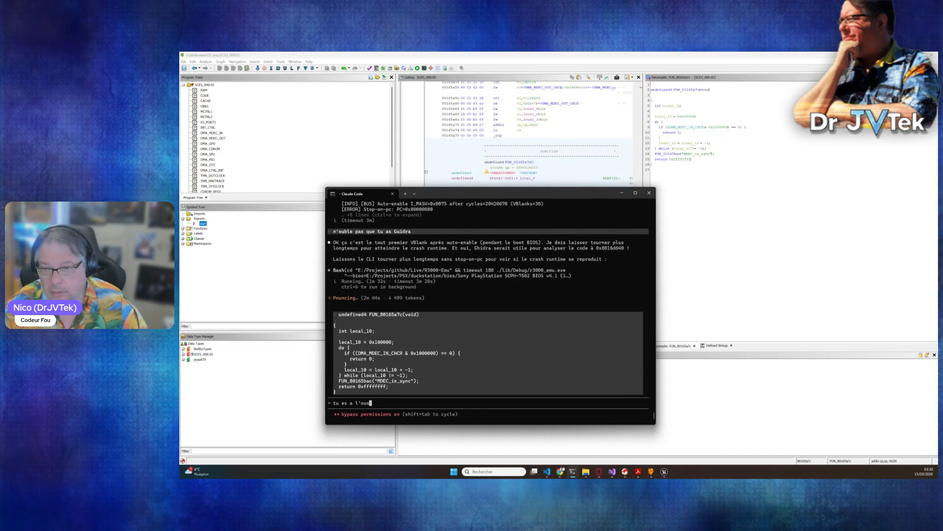
pyautogui.write('t ce soir ! ')
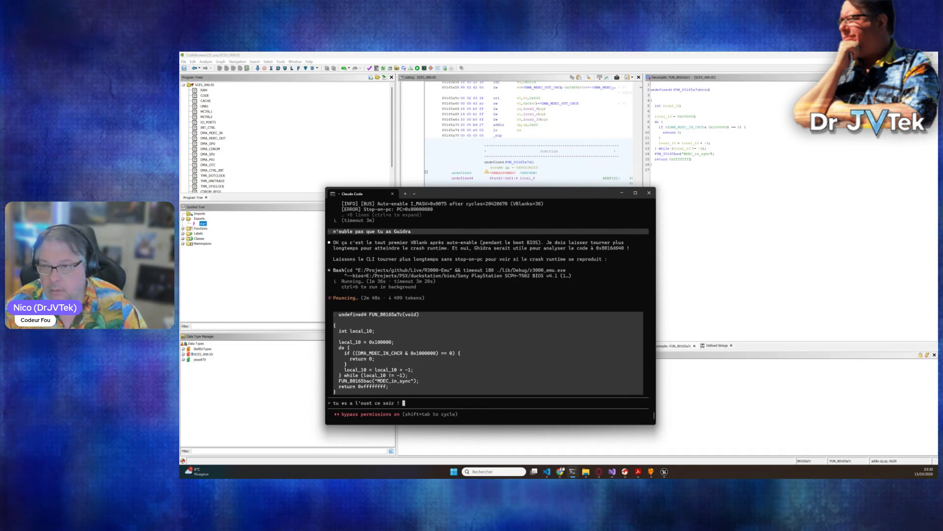
pyautogui.write('regarde le nombre de step du cp')
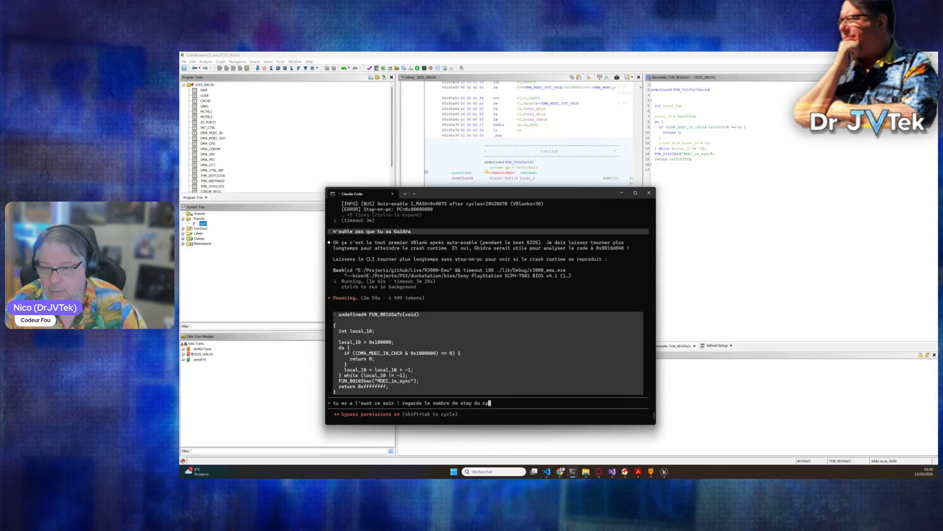
pyautogui.write('u !')
pyautogui.press('Return')
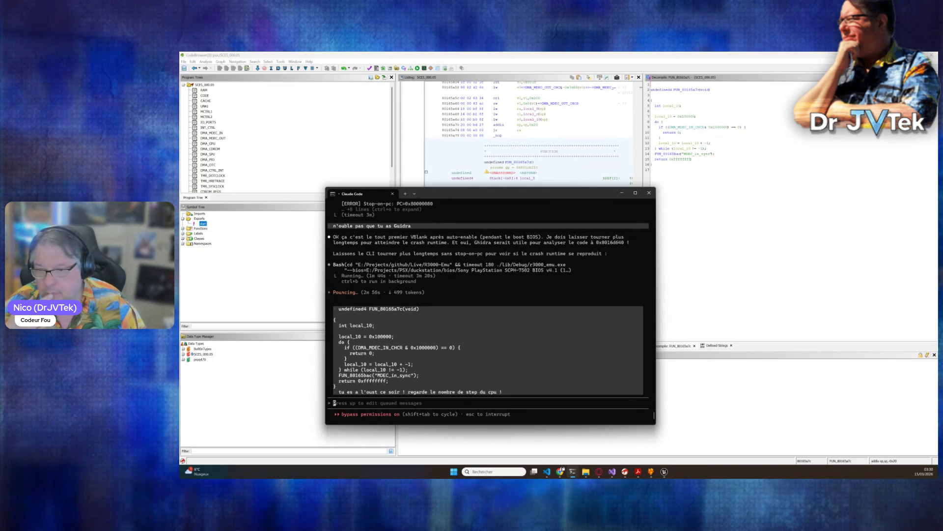
pyautogui.write("c'est pas le début")
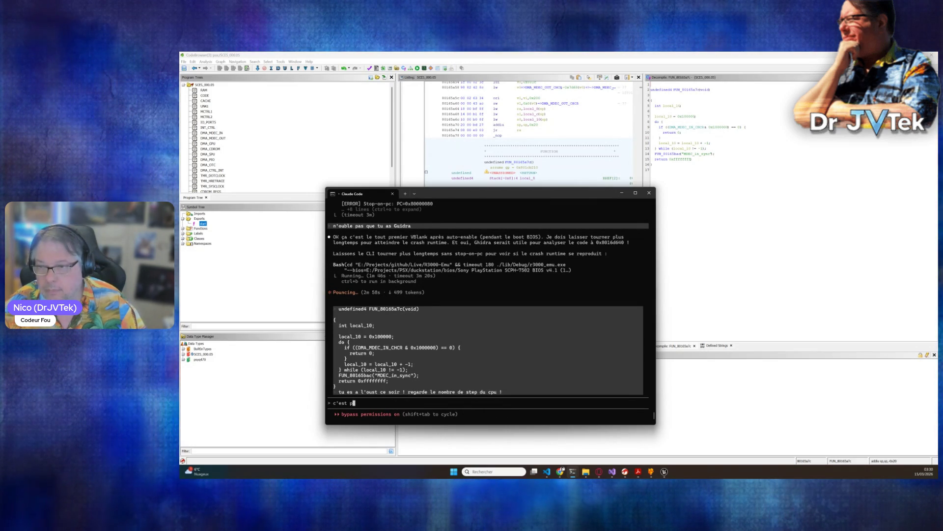
pyautogui.press('Return')
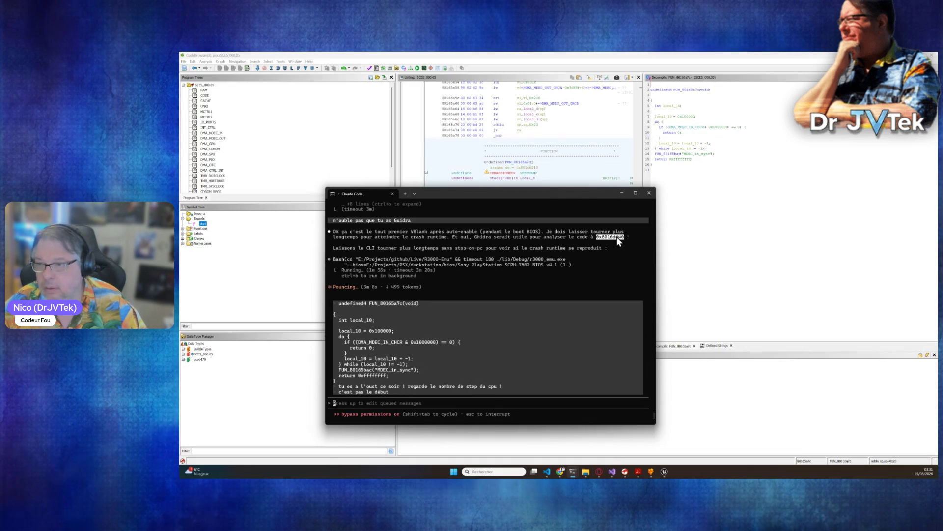
# Look up 0x8016d640 in Ghidra to view FUN_8016d618, then return to Claude Code
pyautogui.click(571, 171)
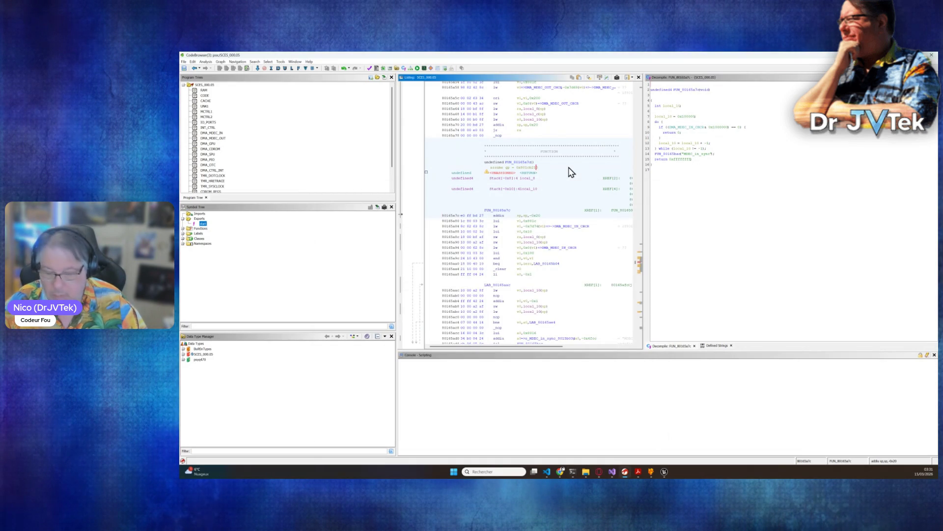
pyautogui.press('g')
pyautogui.press('Return')
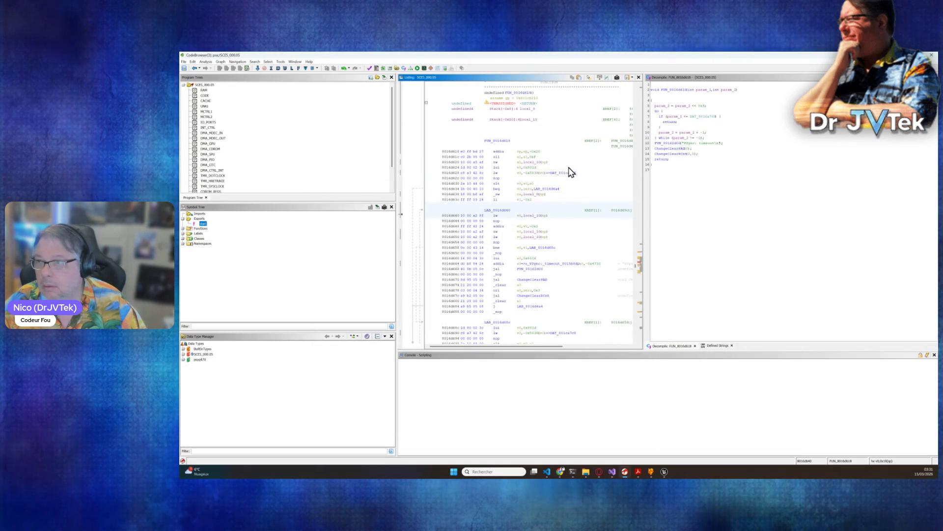
pyautogui.hotkey('alt', 'Tab')
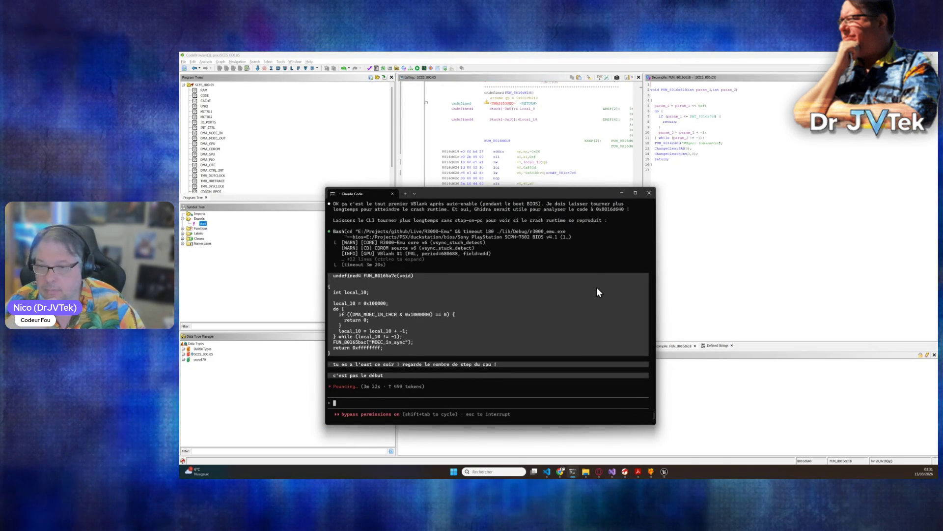
# Ask Claude Code whether the crash comes from the not-yet-written MDEC video decompression
pyautogui.write("c'e")
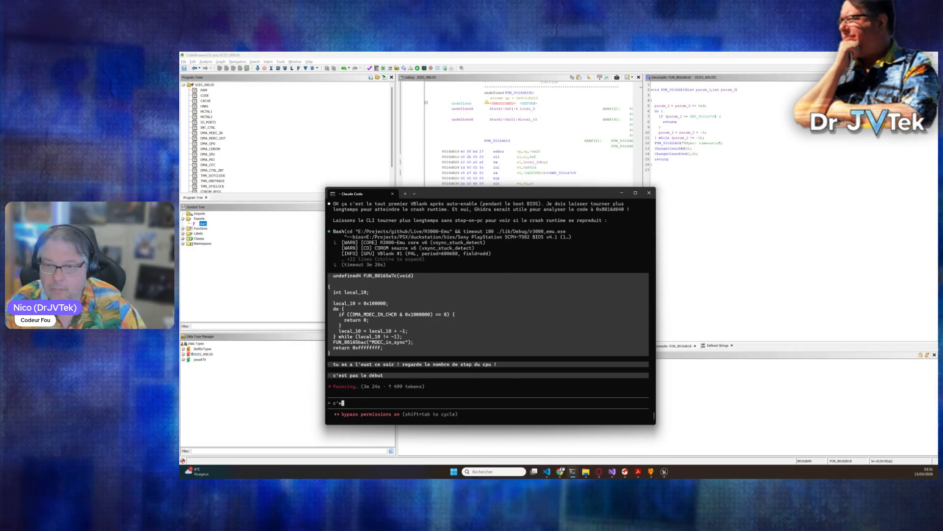
pyautogui.write('st le mdec ? la d')
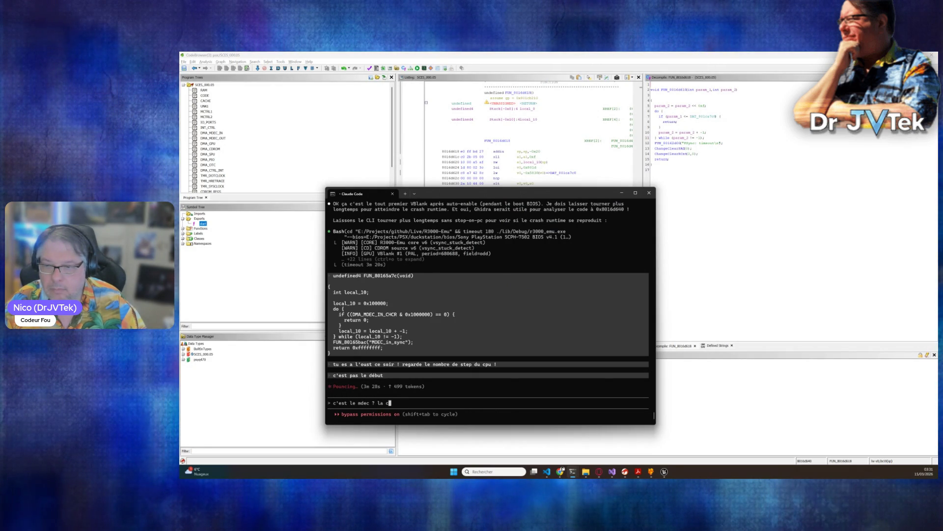
pyautogui.write('écompressi')
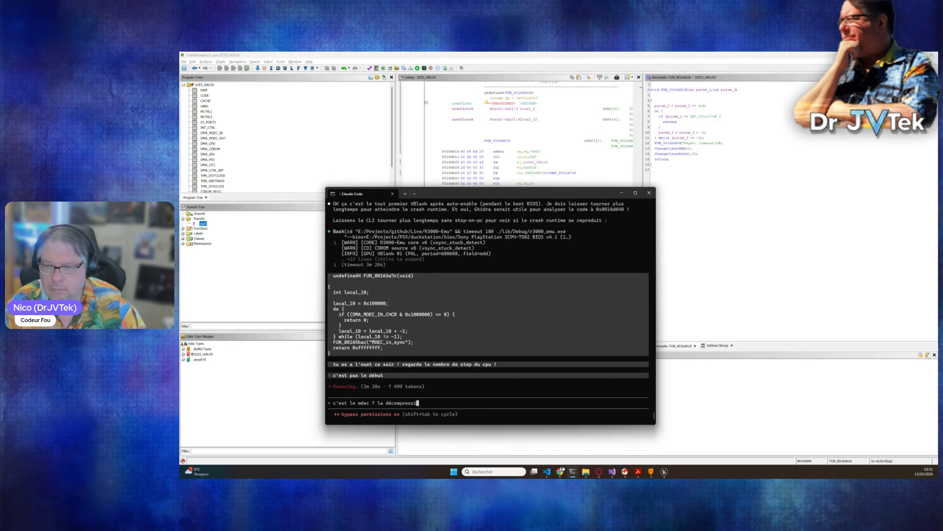
pyautogui.write('on vidéo ???')
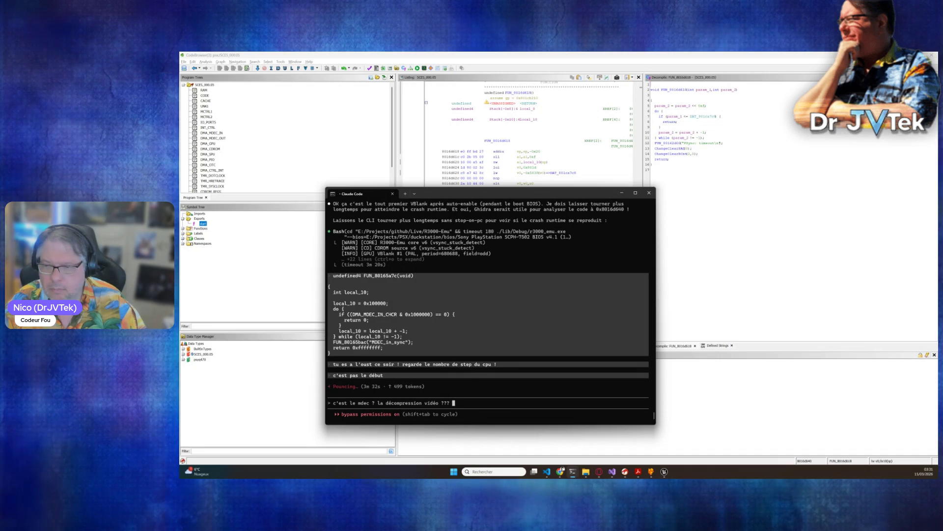
pyautogui.write('  o')
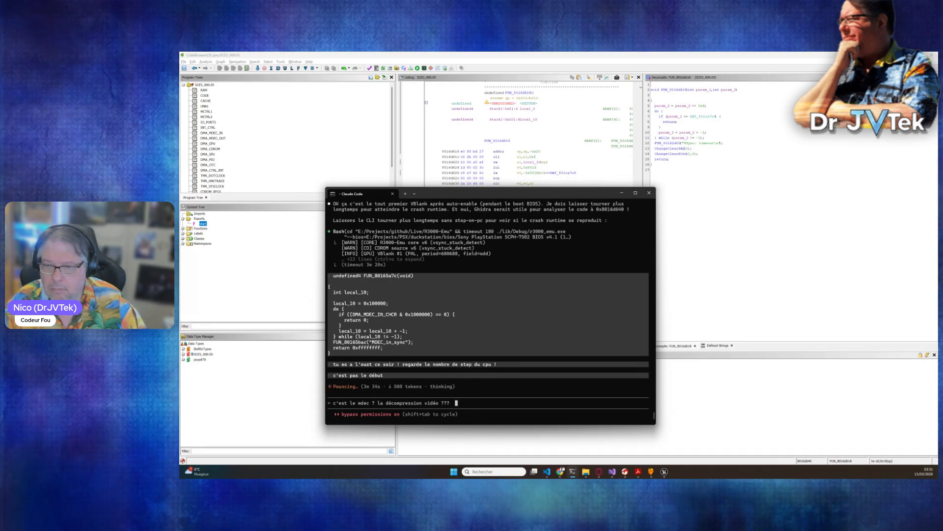
pyautogui.write("n l'a pas encore")
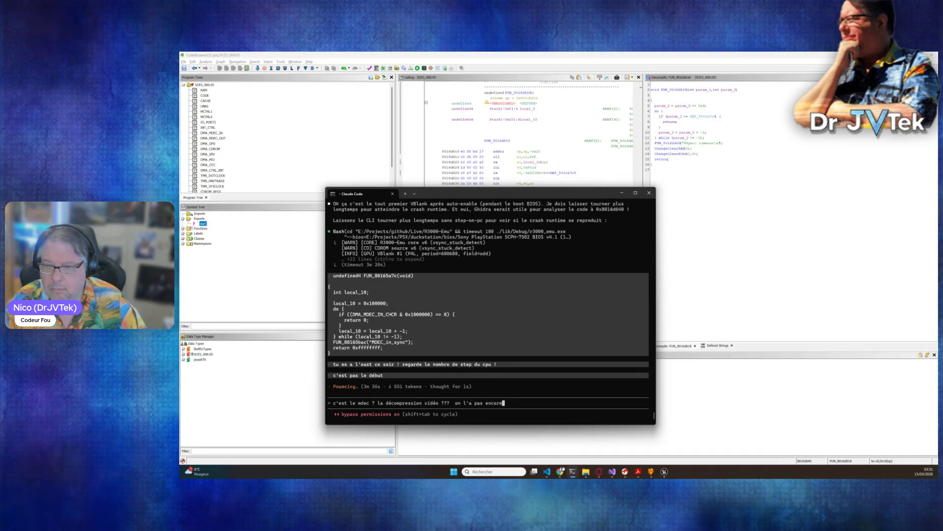
pyautogui.write(' coder ca ...')
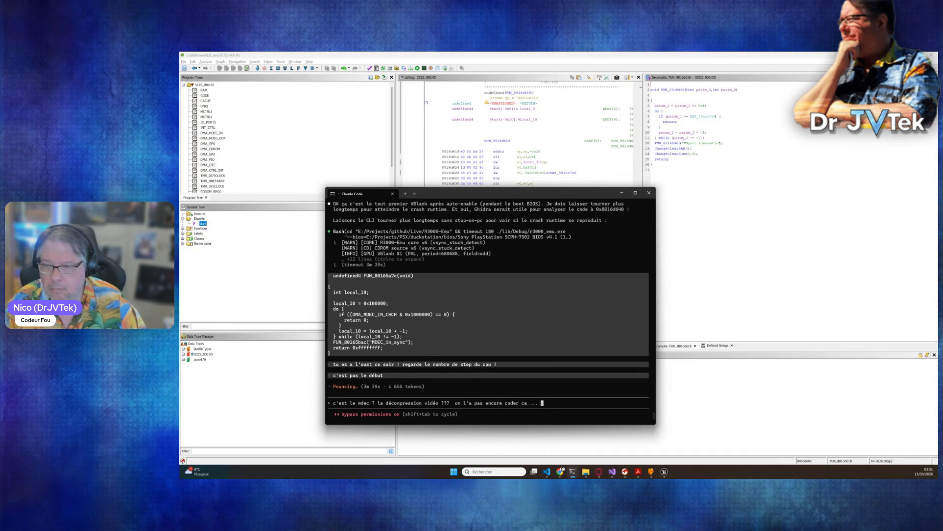
pyautogui.press('Return')
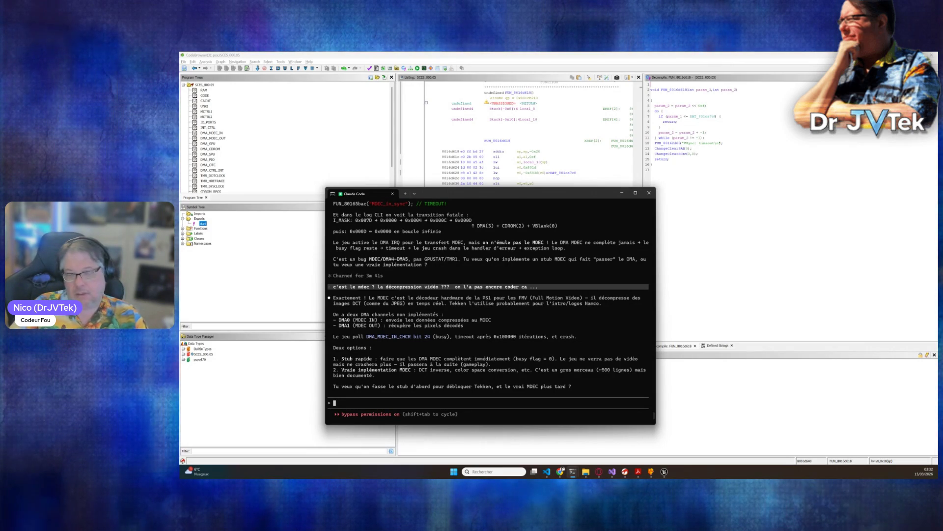
# Ask why the game leaves the Galaga screen immediately and whether the CD reads too fast
pyautogui.write('pourquoi il sort ')
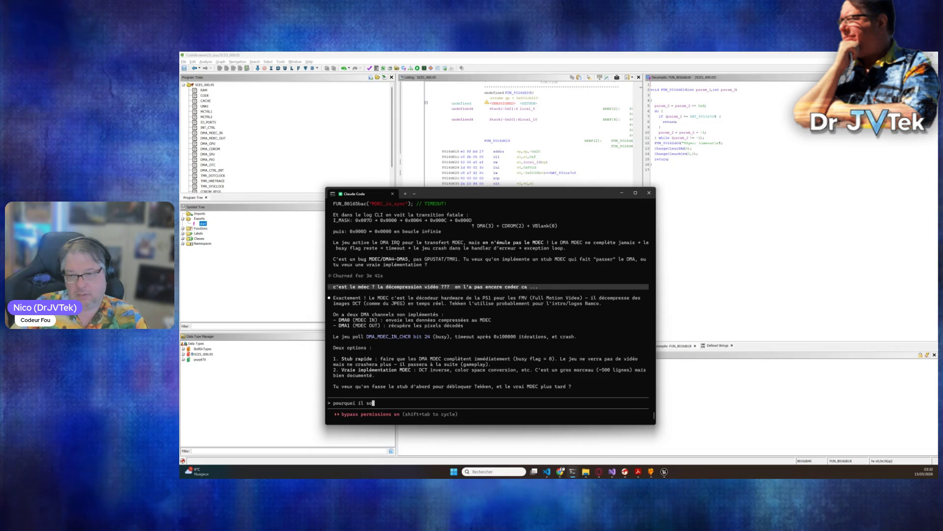
pyautogui.write('du galaga ')
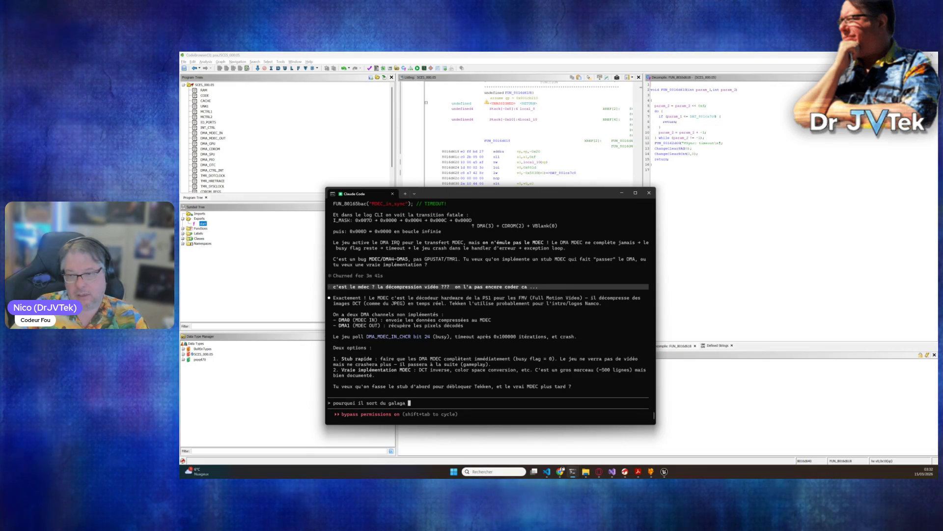
pyautogui.write('tout de suite ???')
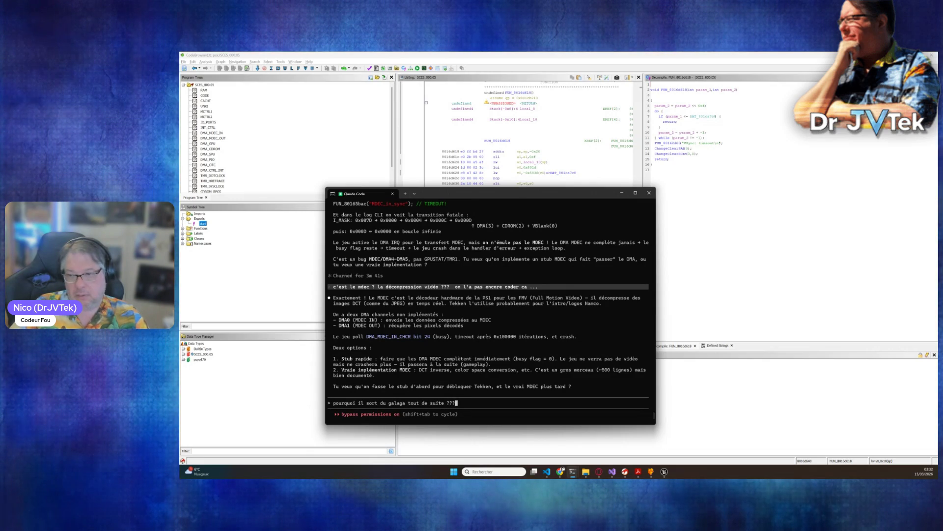
pyautogui.write('? le cd va trop vi')
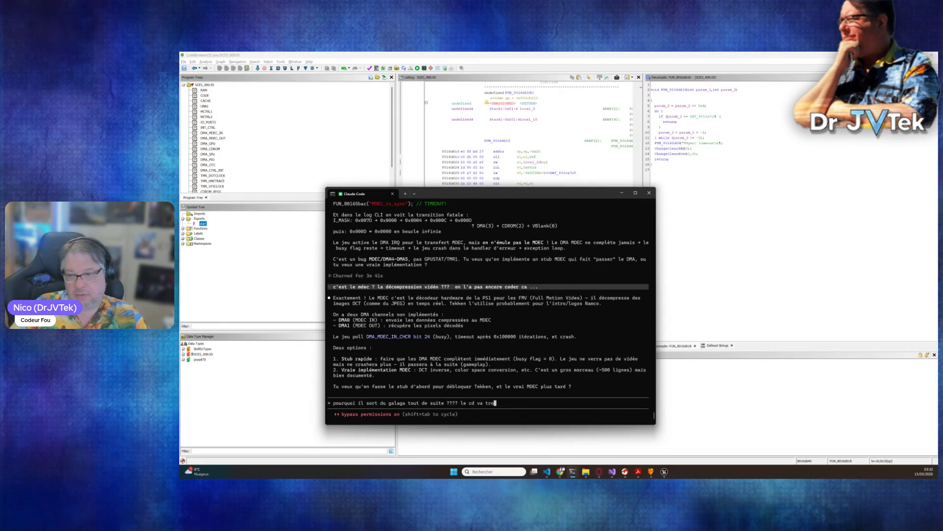
pyautogui.write('te ????')
pyautogui.press('Return')
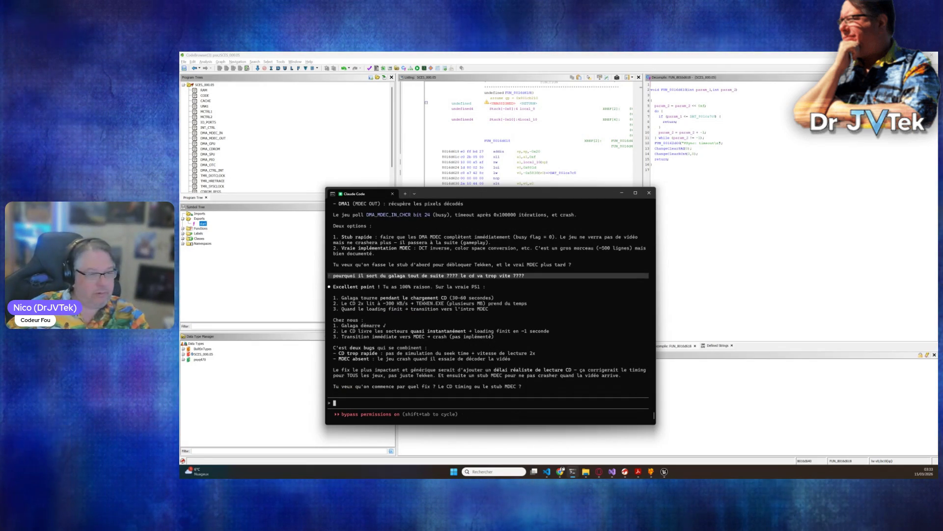
pyautogui.hotkey('alt', 'Tab')
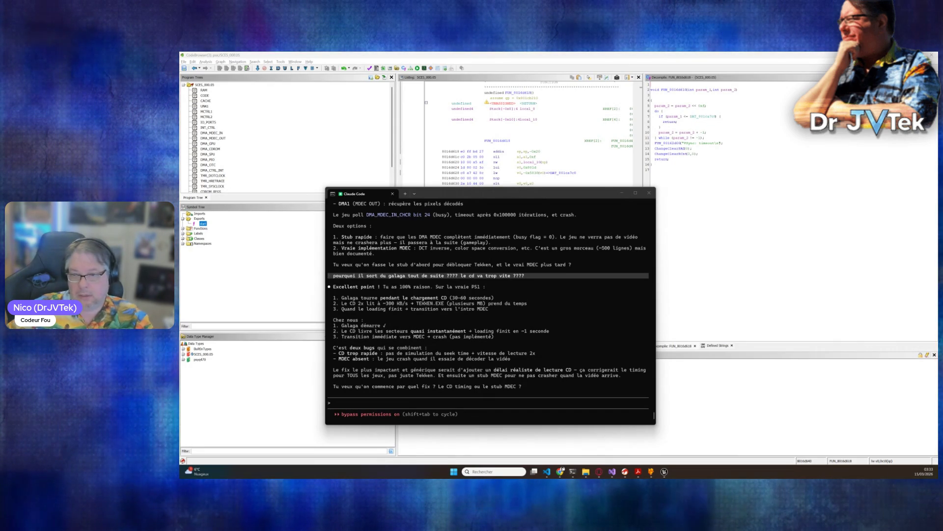
pyautogui.click(387, 403)
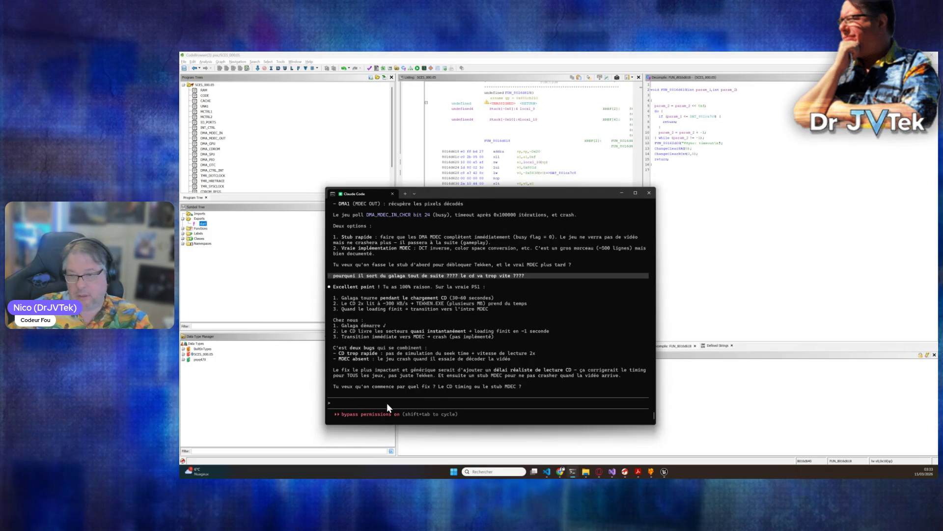
# Request a CD read speed fix first, to see whether Galaga becomes playable
pyautogui.write('fix moi la vitess')
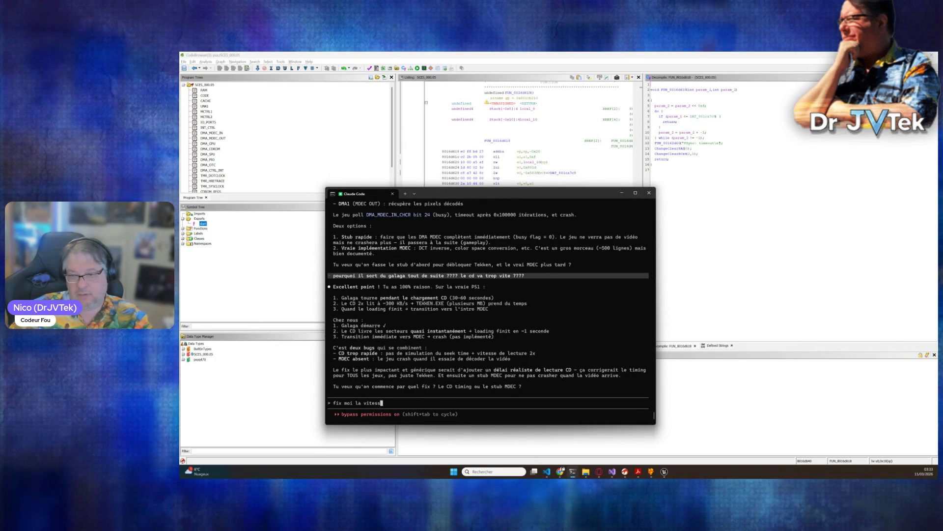
pyautogui.write('e du cd stp ... dé')
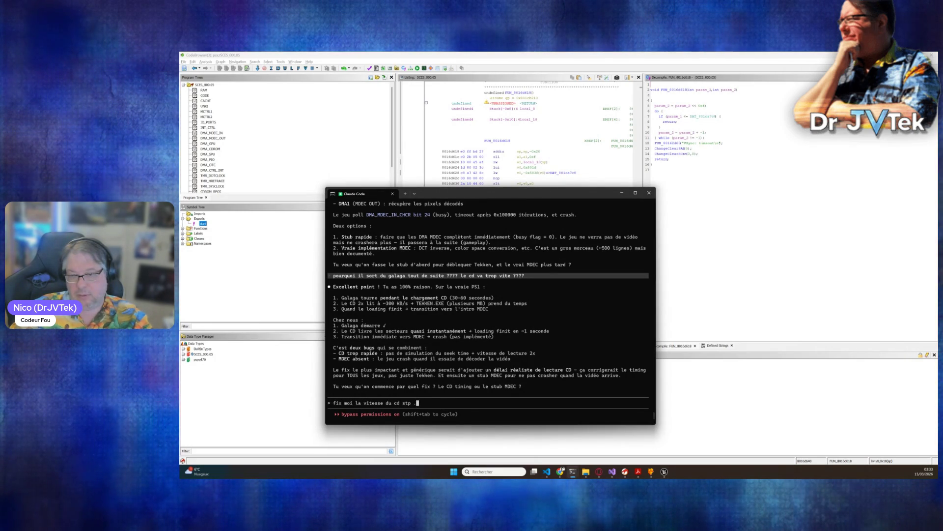
pyautogui.write('ja on va v')
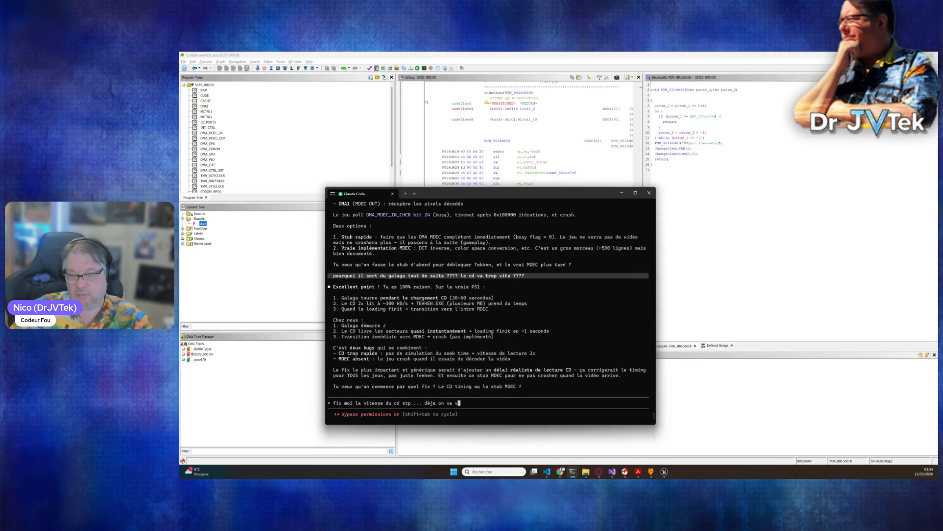
pyautogui.write('oir si on peux ')
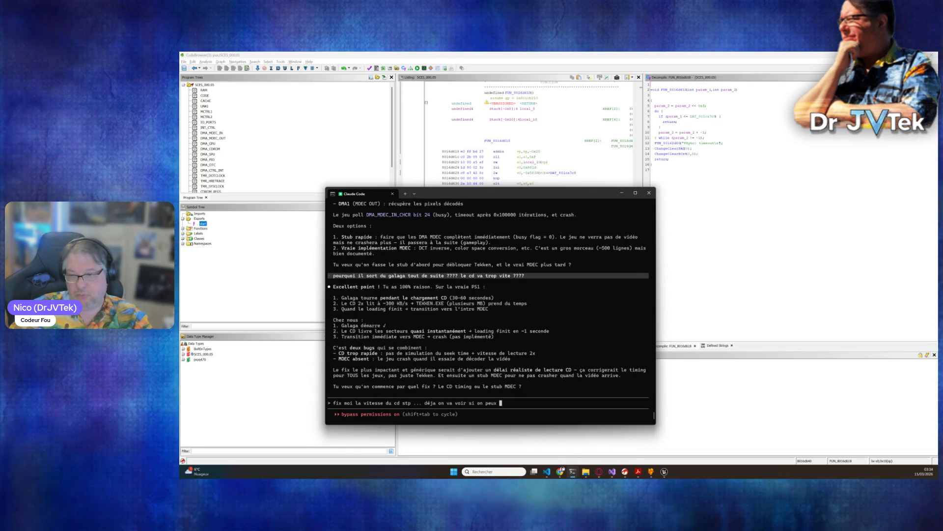
pyautogui.write('jouer a gala')
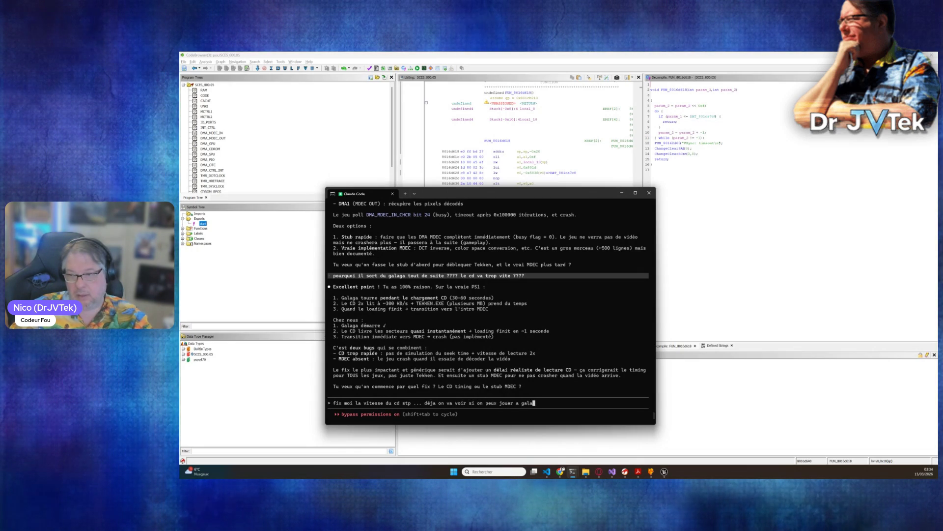
pyautogui.write('ga')
pyautogui.press('Return')
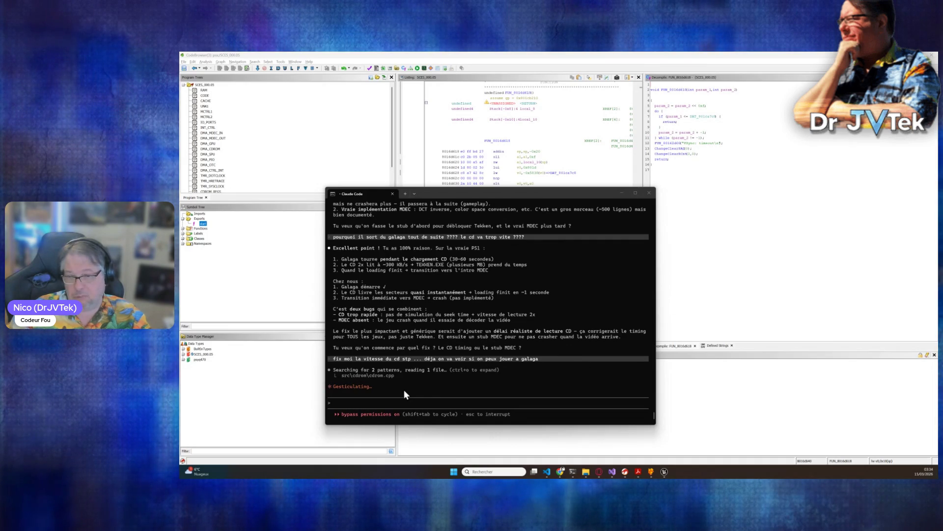
pyautogui.click(375, 403)
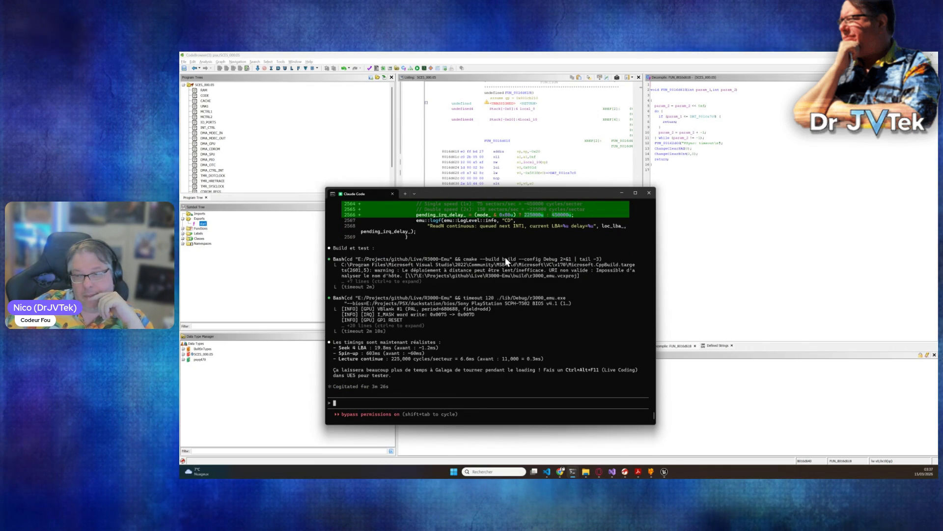
# Type 'ok' in reply to Claude Code's summary of the realistic CD seek and read timings
pyautogui.write('ok')
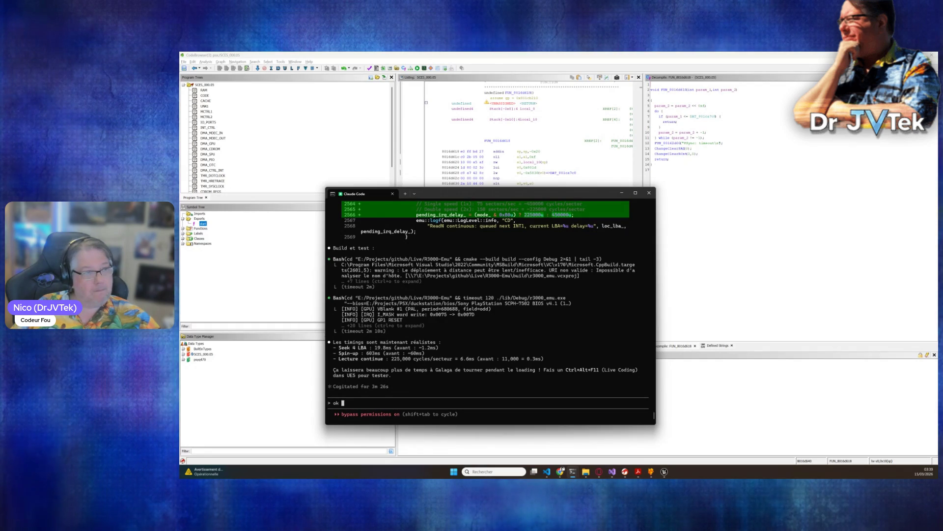
# Paste the prepared MDEC stub plan after the 'ok' and submit it to Claude Code
pyautogui.rightClick(386, 400)
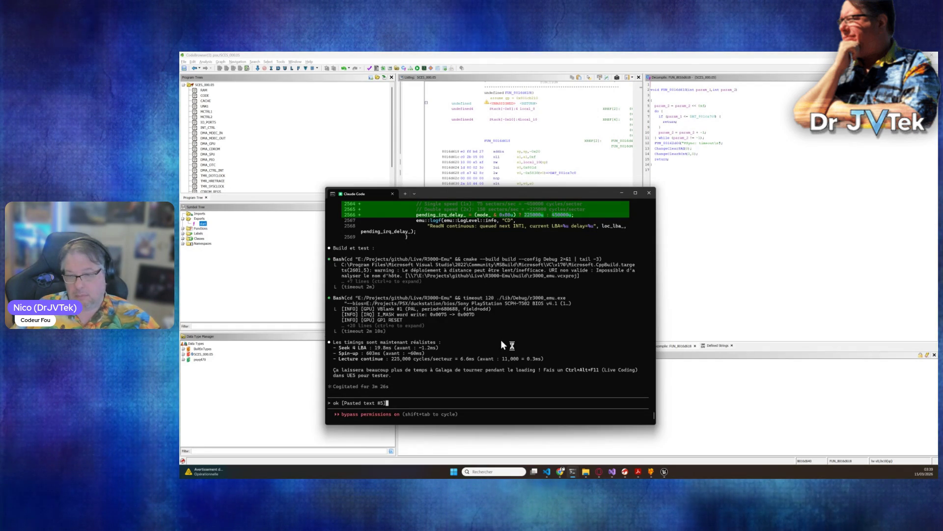
pyautogui.press('Return')
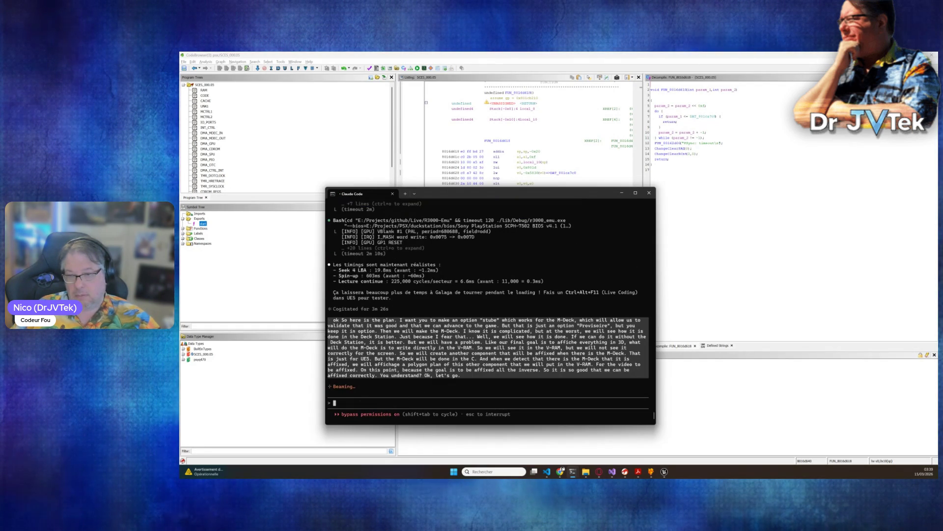
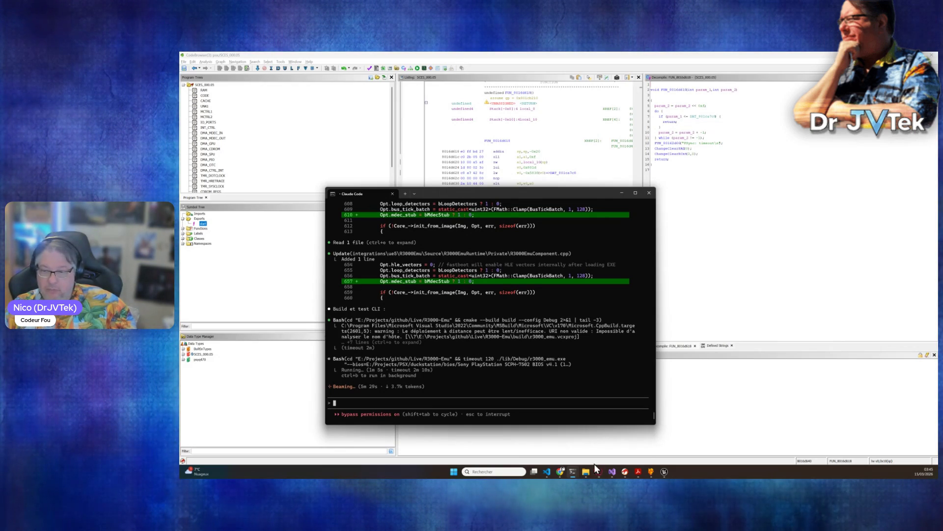
# Switch from Claude Code to the browser showing the psx-spx PlayStation Memory Map reference
pyautogui.click(561, 472)
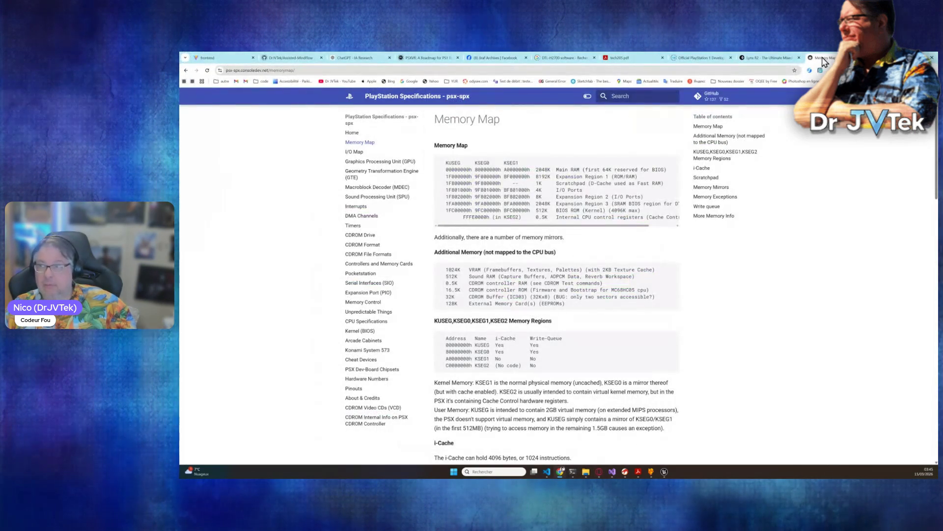
# In a new tab, search Google Images for 'jpeg decompressor'
pyautogui.hotkey('ctrl', 't')
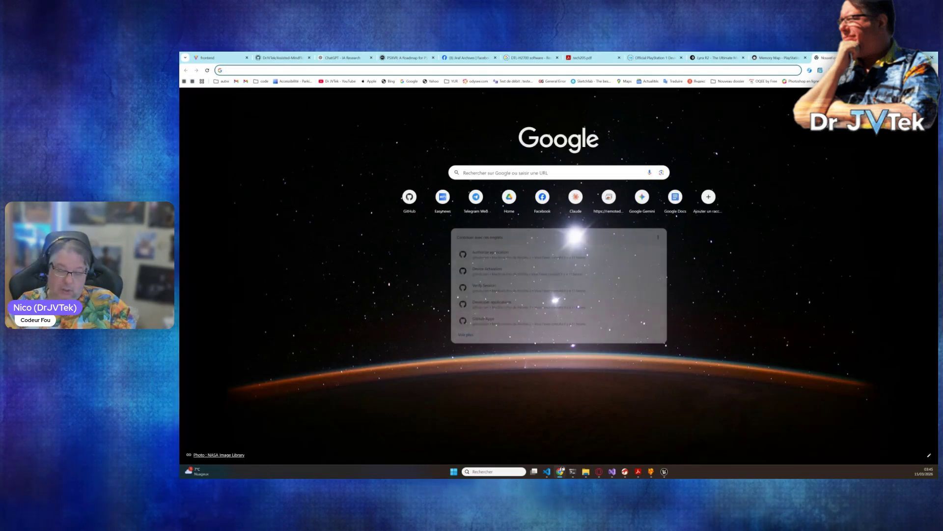
pyautogui.write('JPEG')
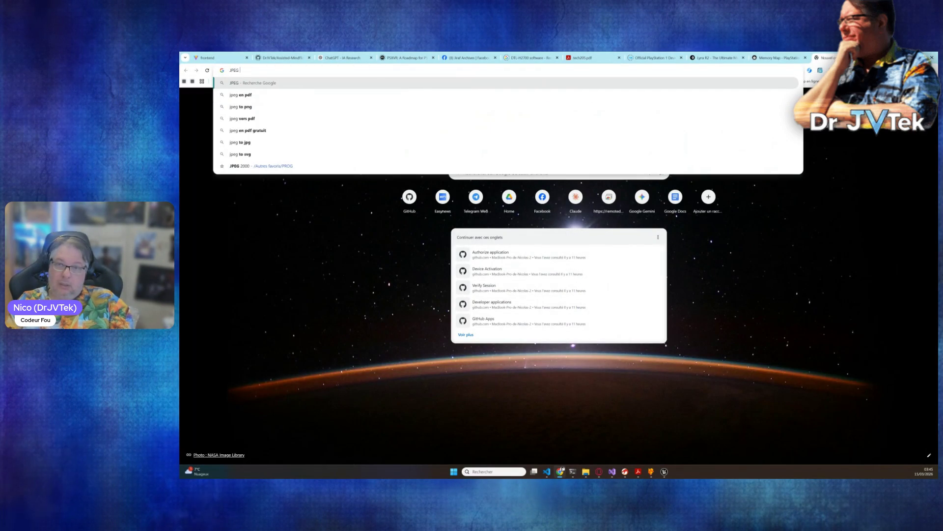
pyautogui.write('def')
pyautogui.write('ss')
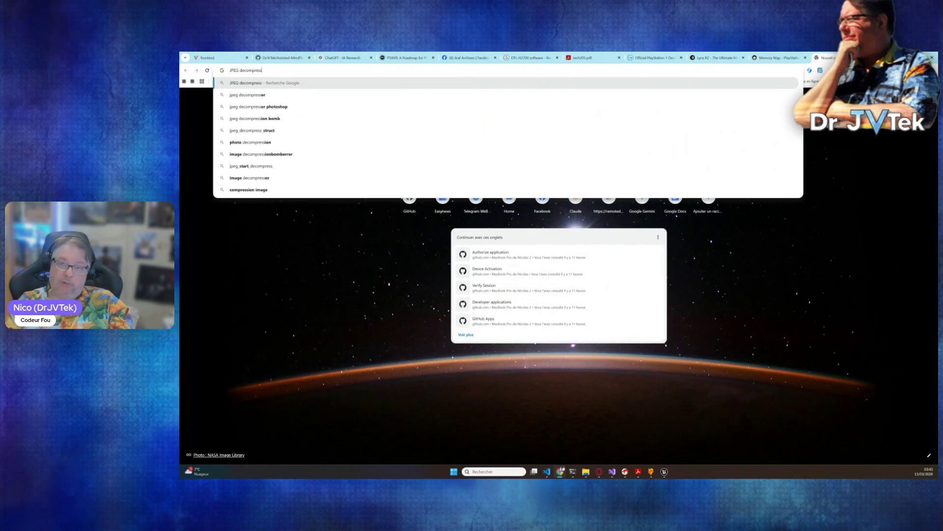
pyautogui.press('Down')
pyautogui.press('Return')
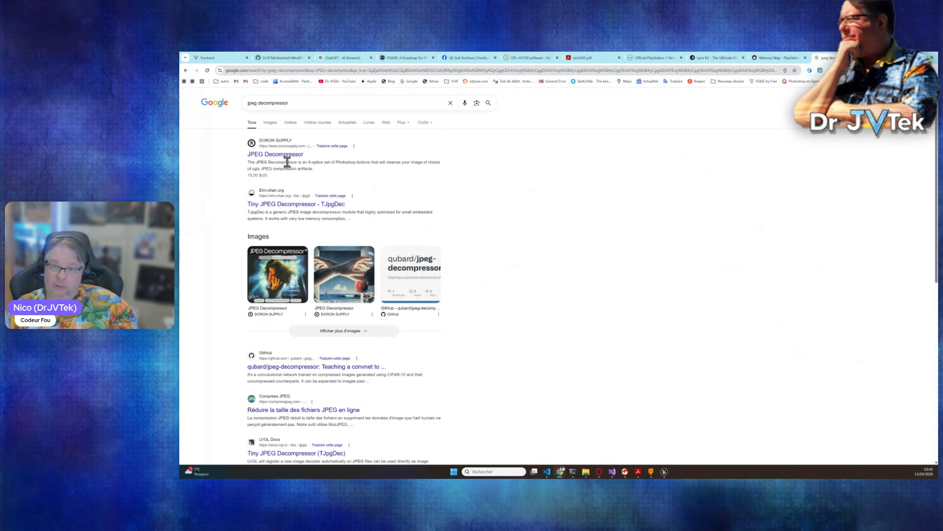
pyautogui.click(271, 124)
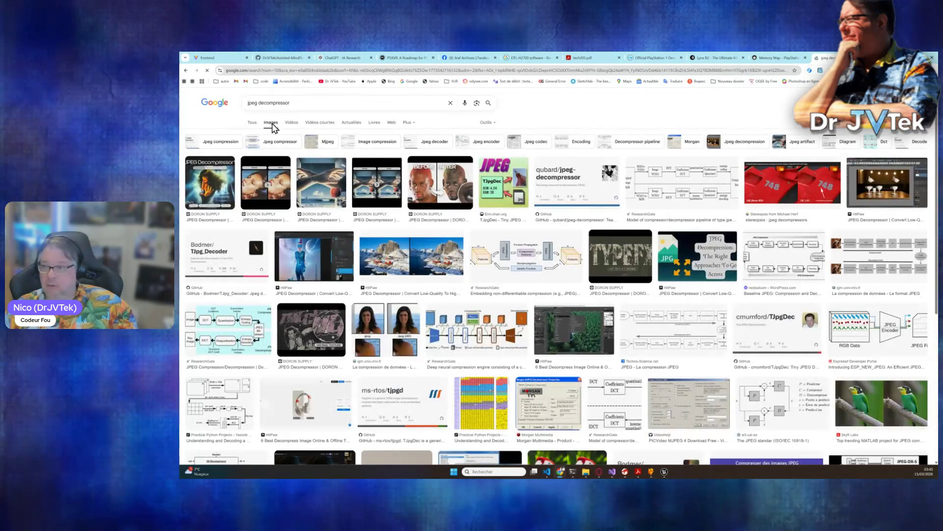
# Preview several diagrams and open the Practical Python Projects JPEG page in a new tab
pyautogui.click(467, 323)
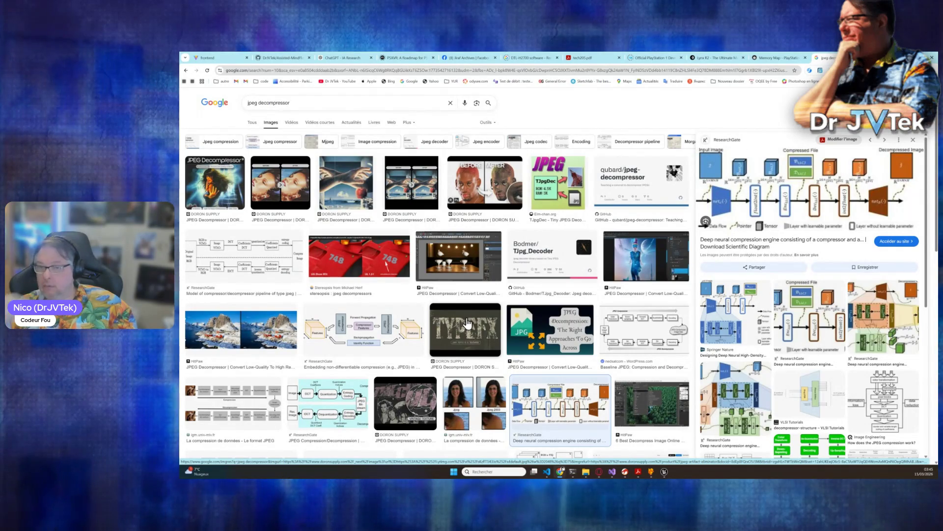
pyautogui.click(361, 339)
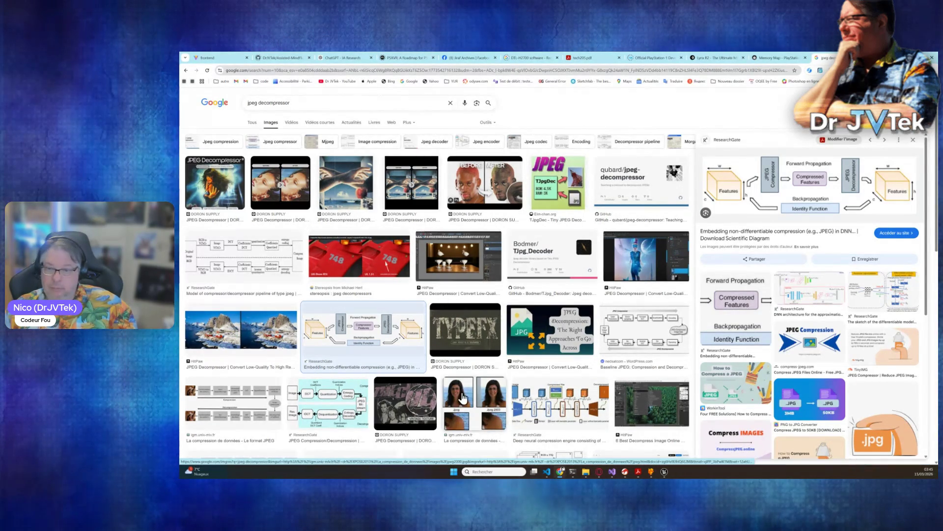
pyautogui.scroll(-3, 463, 397)
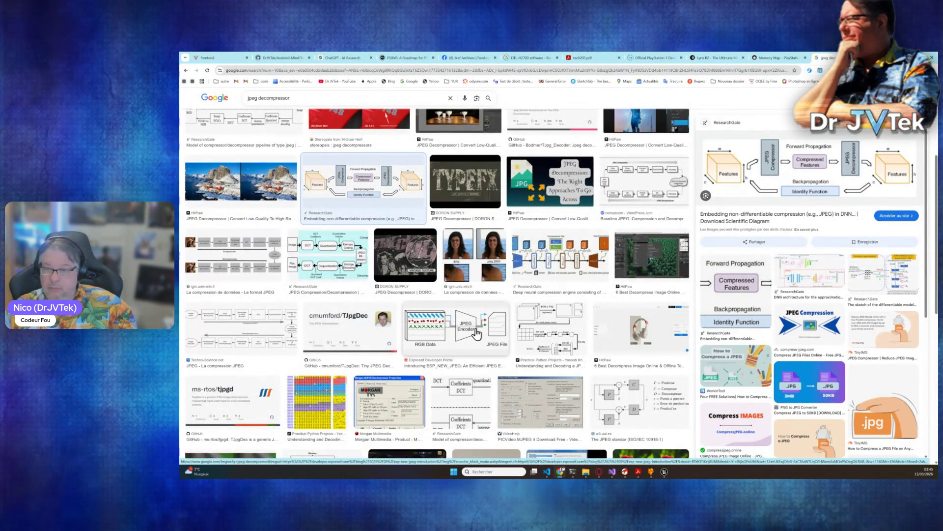
pyautogui.click(565, 329)
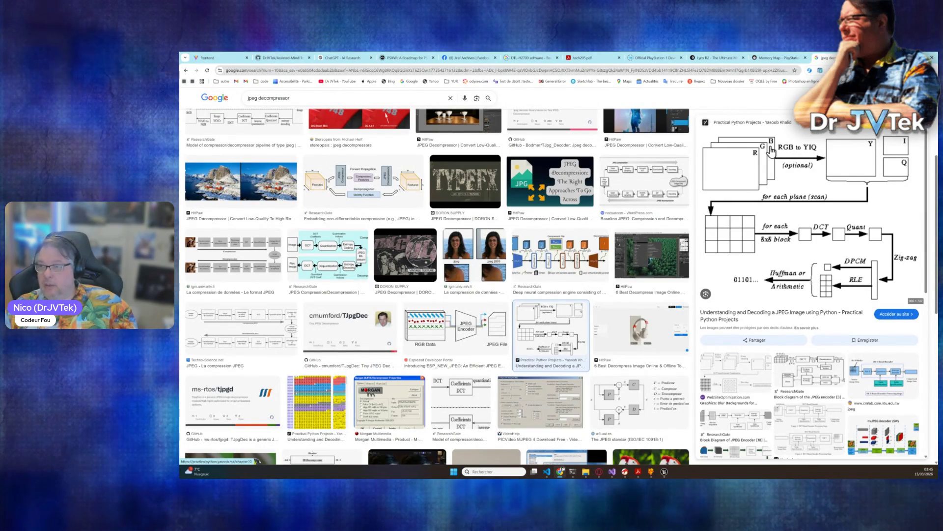
pyautogui.rightClick(806, 184)
pyautogui.click(836, 194)
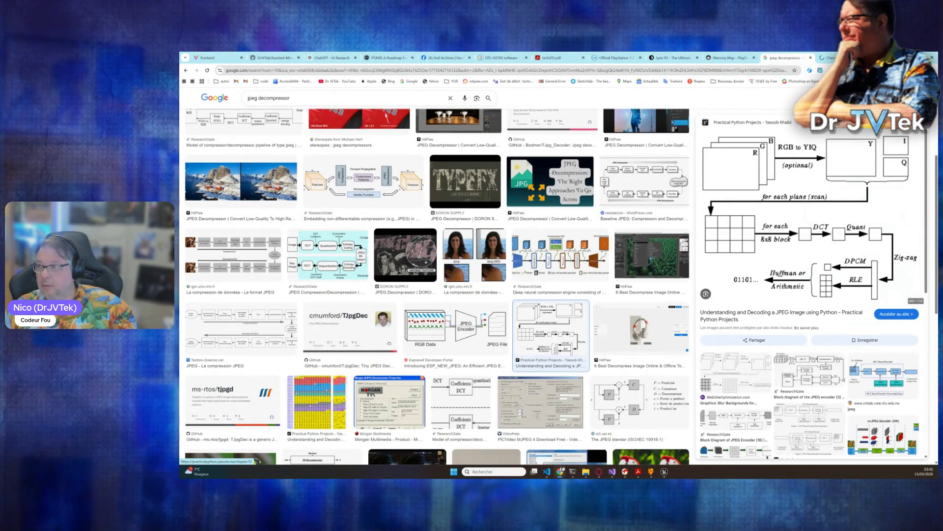
pyautogui.hotkey('ctrl', 'Tab')
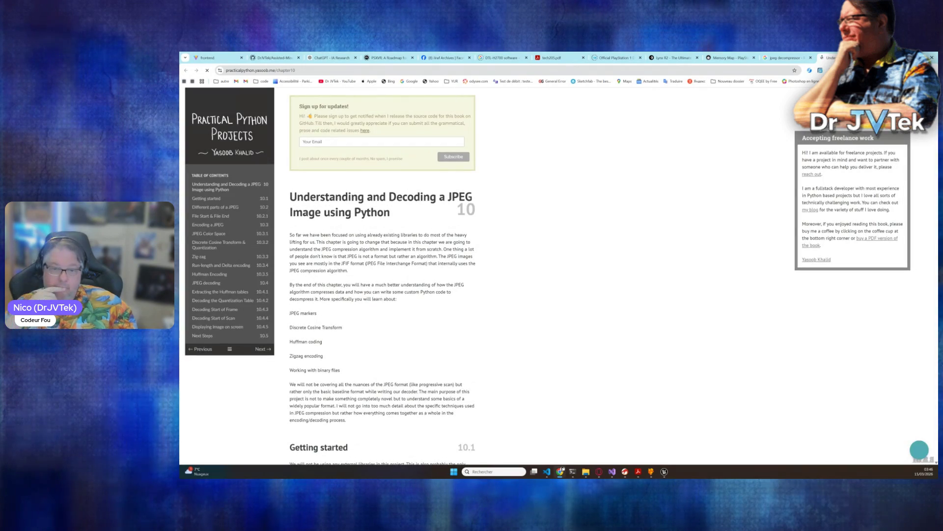
# Scroll through the Practical Python JPEG chapter to the 'Encoding a JPEG' process diagram
pyautogui.scroll(-10, 374, 283)
pyautogui.scroll(4, 393, 285)
pyautogui.scroll(-3, 392, 284)
pyautogui.scroll(2, 393, 285)
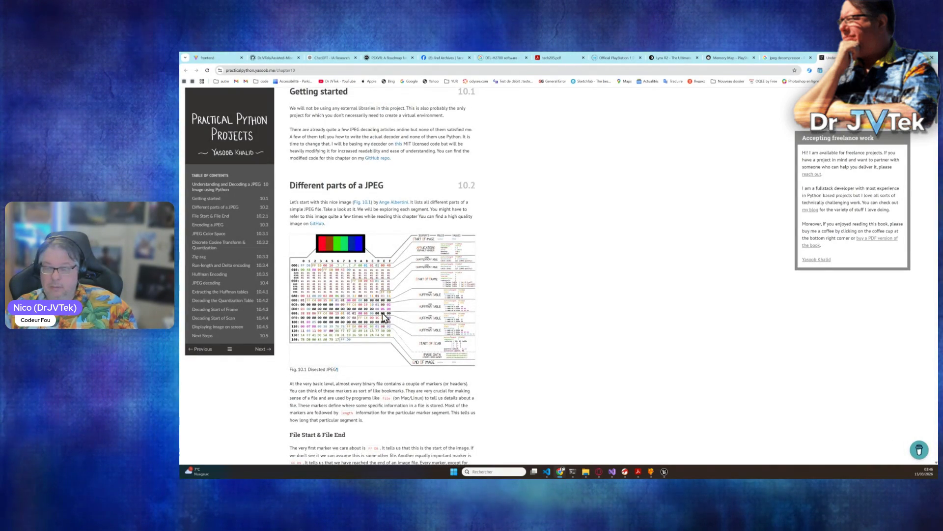
pyautogui.scroll(-15, 382, 313)
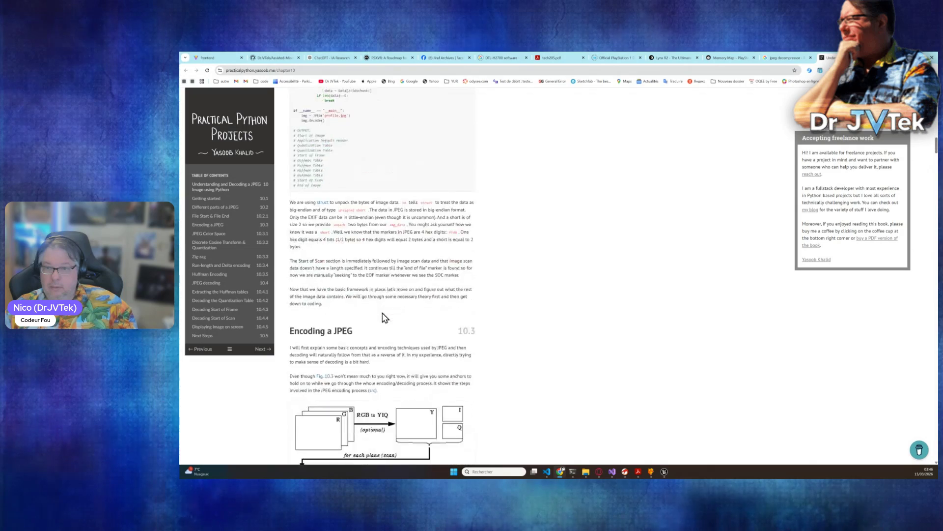
pyautogui.scroll(-4, 385, 317)
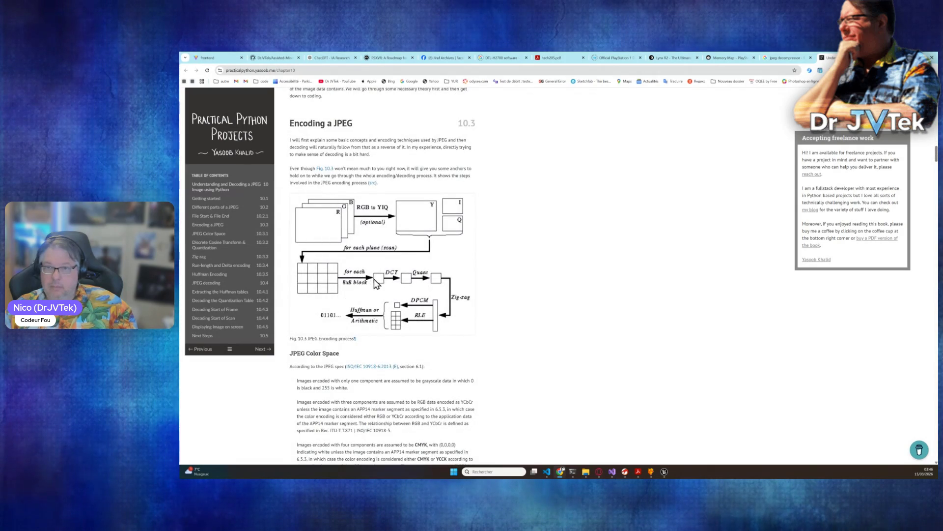
pyautogui.scroll(10, 376, 284)
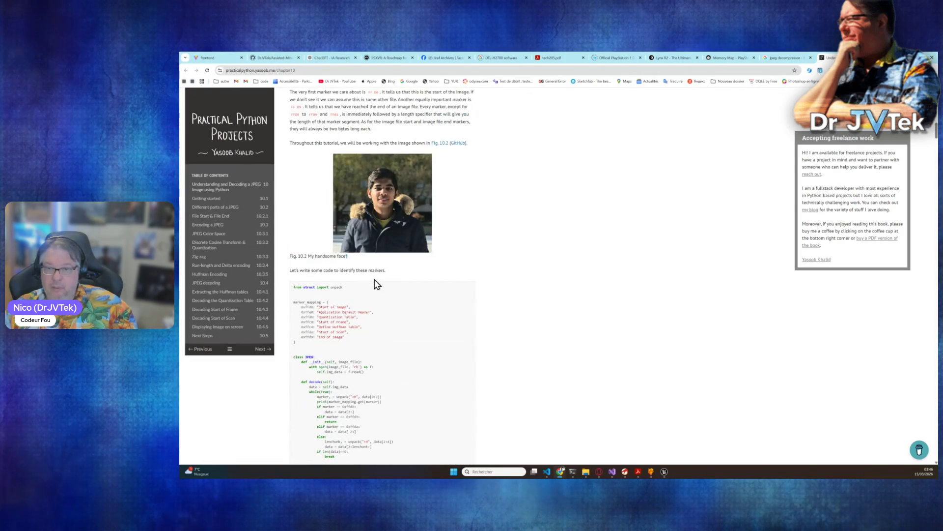
pyautogui.scroll(-10, 376, 284)
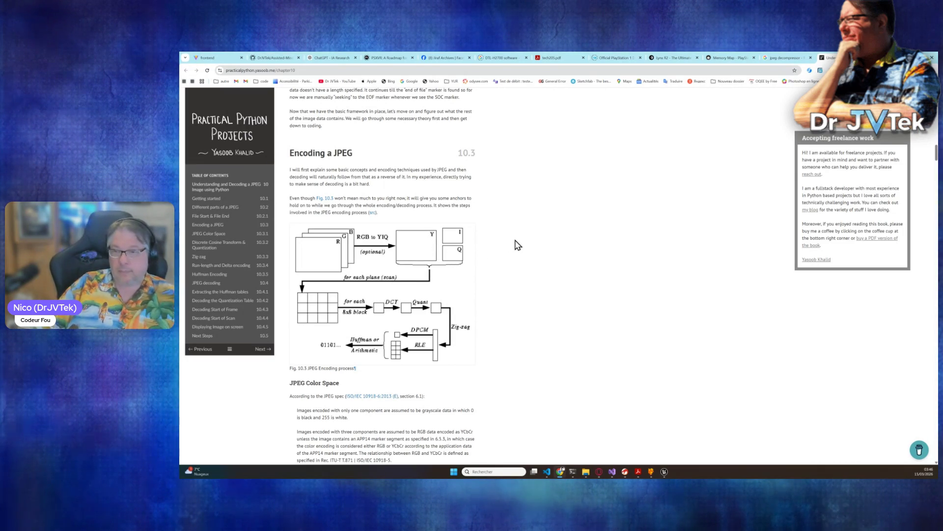
pyautogui.hotkey('ctrl', 't')
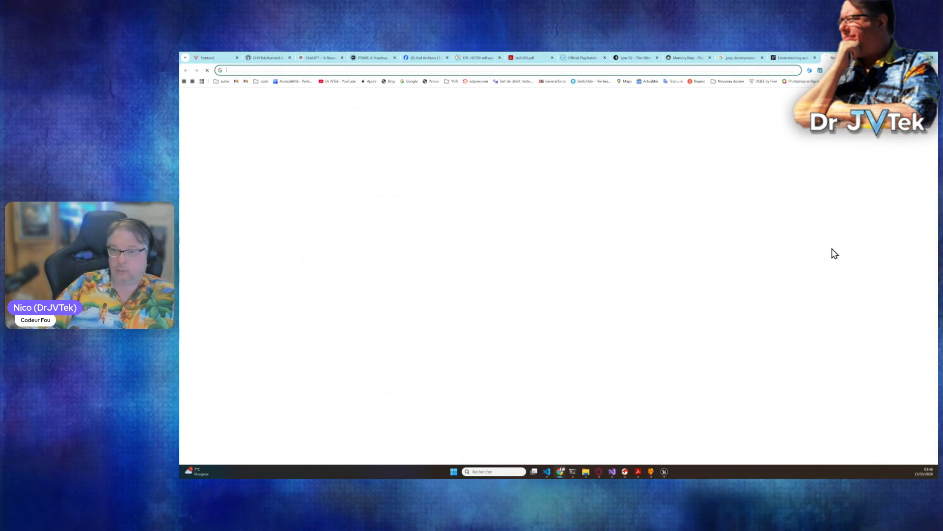
# Search Google Images for 'yiq color model'
pyautogui.write('YIQ')
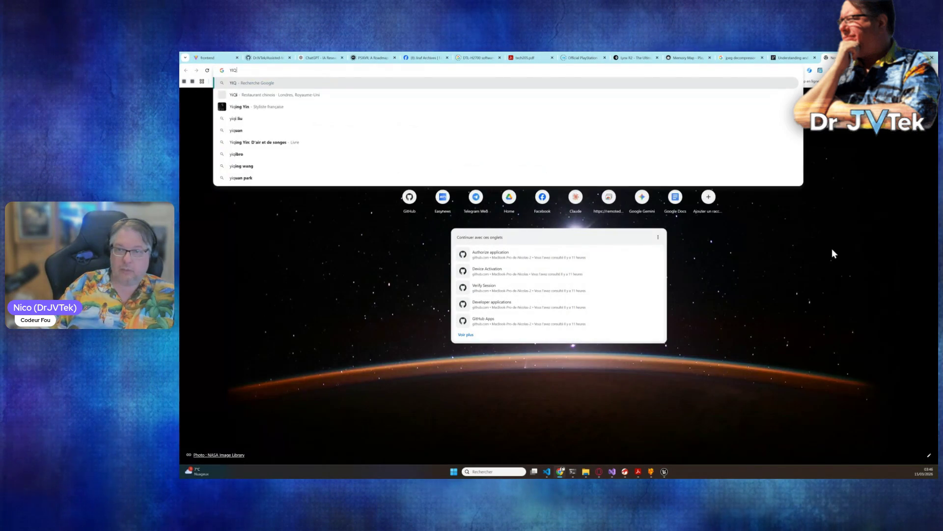
pyautogui.press('Down')
pyautogui.press('Return')
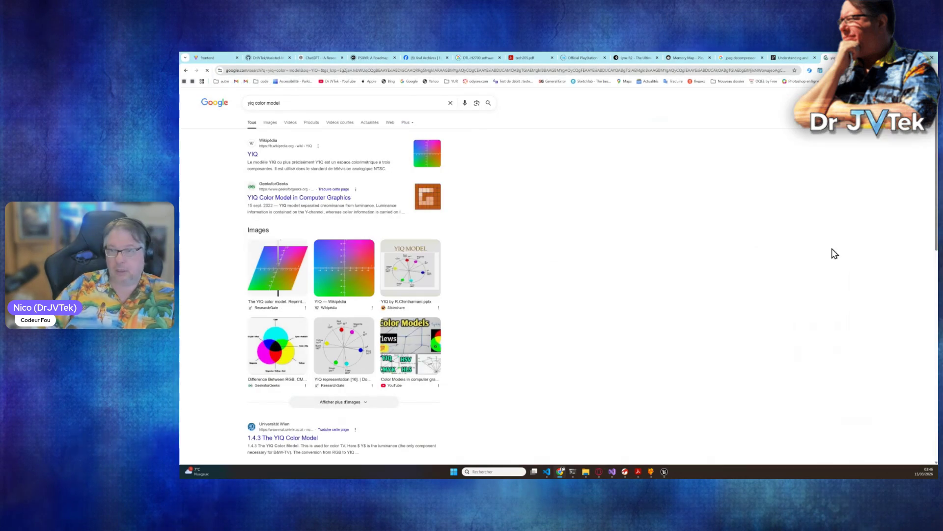
pyautogui.click(273, 123)
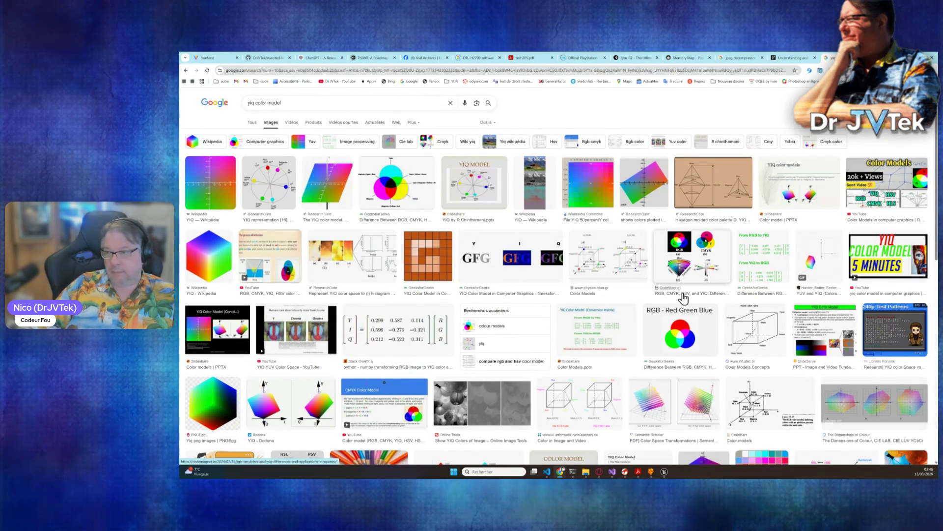
# Preview the CodeMagnet color models image, the YIQ slides and the RGB Color Model slide
pyautogui.click(693, 263)
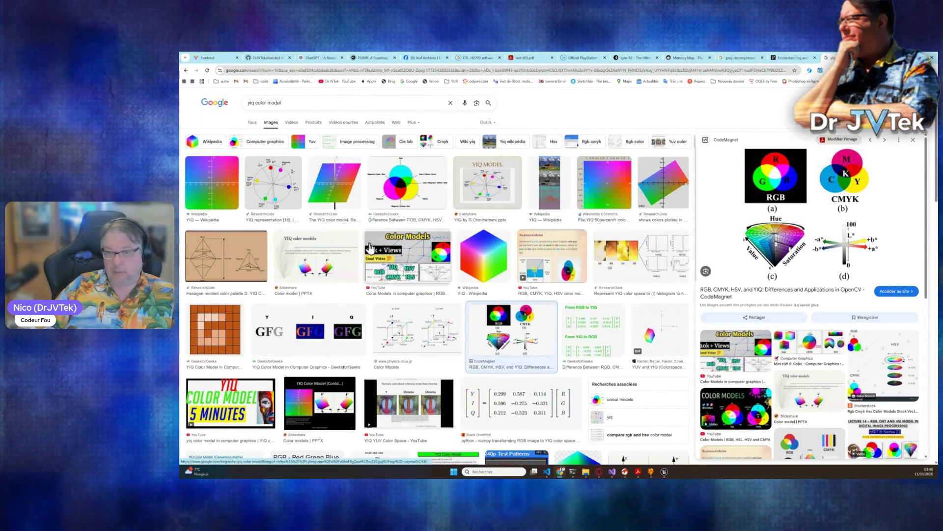
pyautogui.click(334, 265)
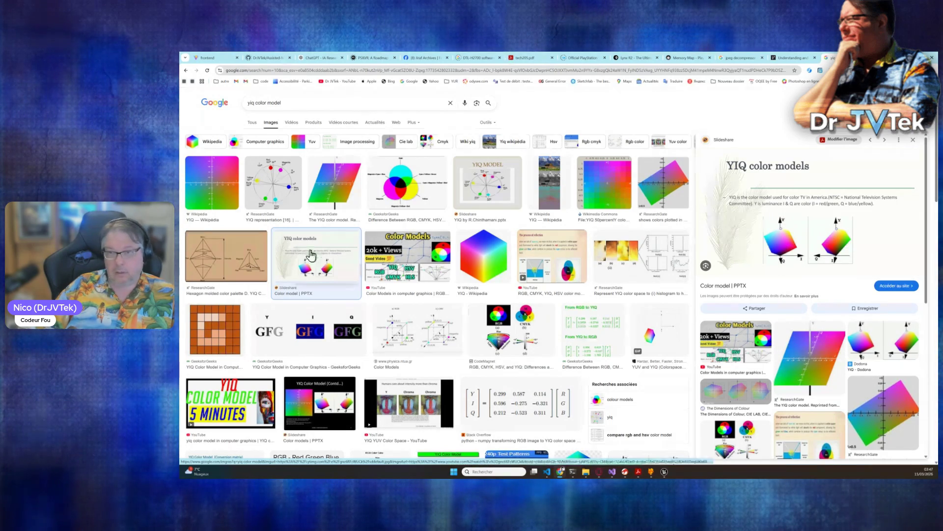
pyautogui.click(222, 254)
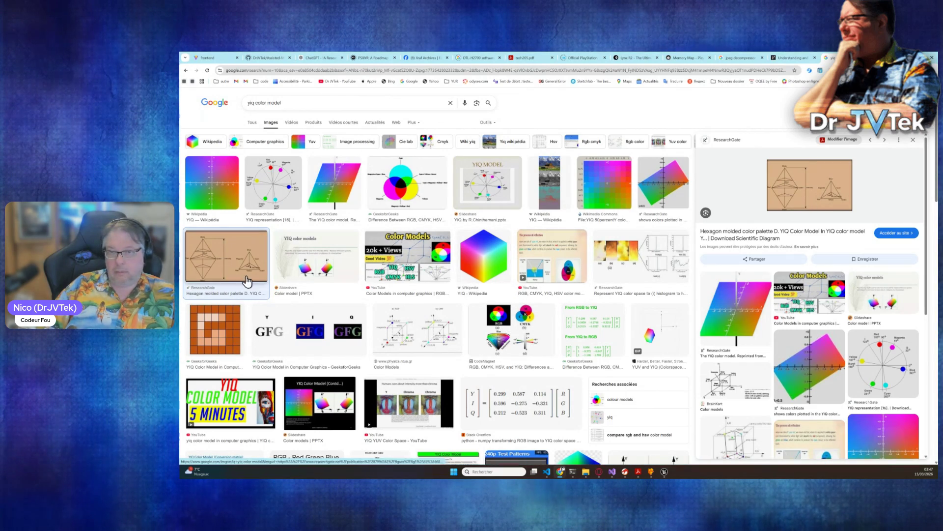
pyautogui.scroll(-2, 381, 344)
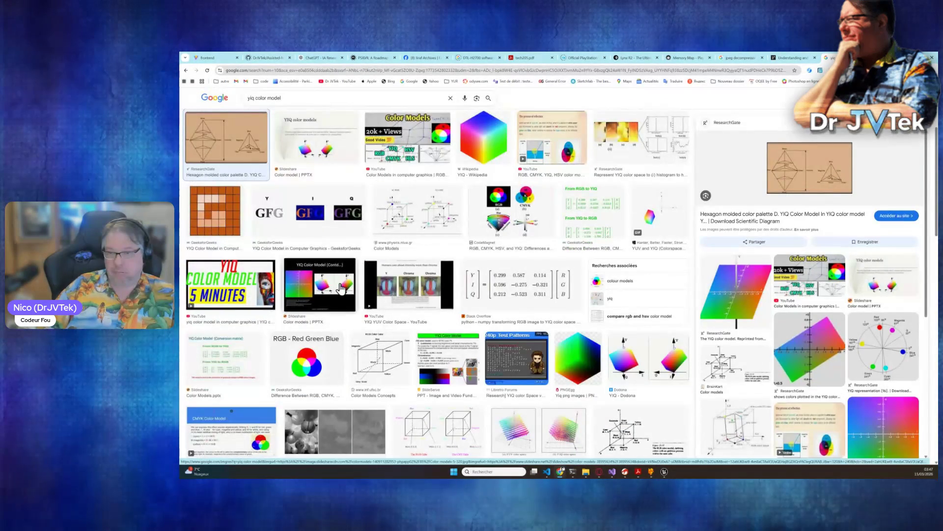
pyautogui.scroll(-2, 339, 270)
pyautogui.scroll(2, 337, 261)
pyautogui.click(337, 261)
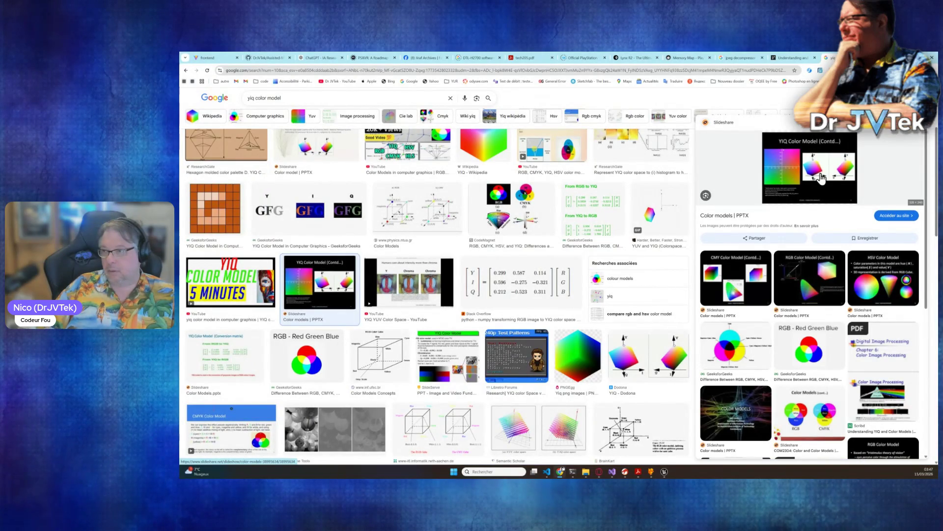
pyautogui.click(815, 281)
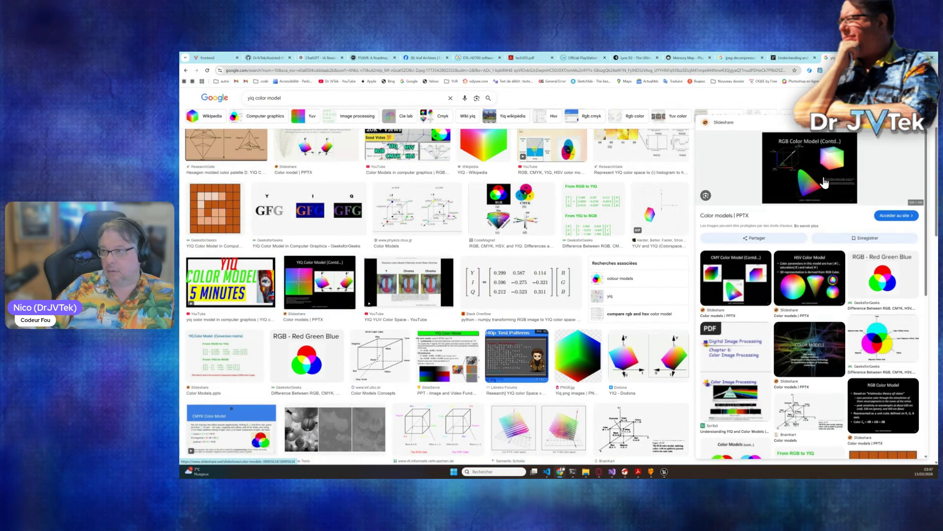
pyautogui.scroll(-3, 469, 326)
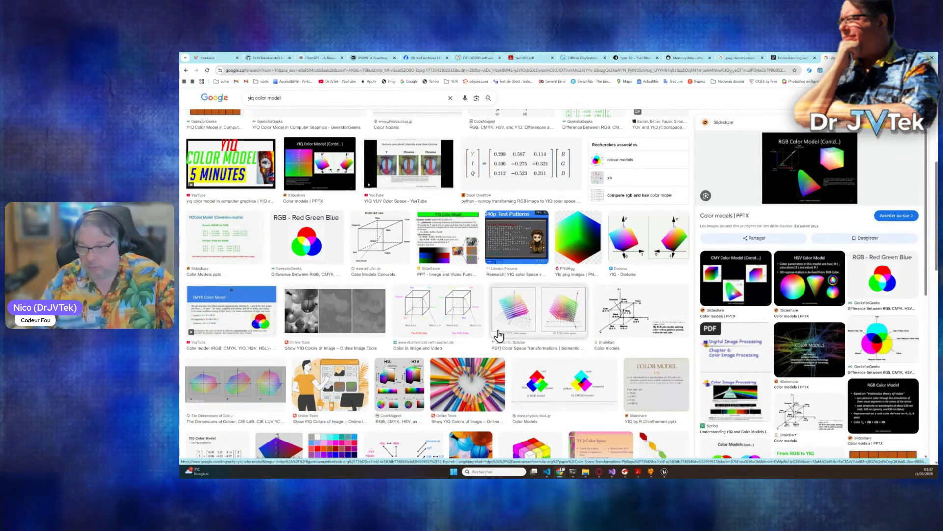
# Preview the SlideServe YIQ Color Model image and open its presentation in a new tab
pyautogui.click(439, 235)
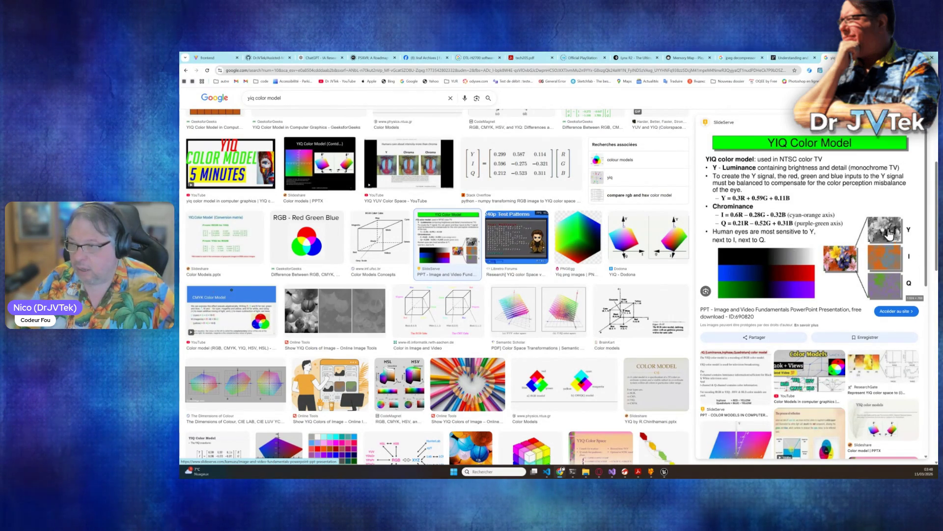
pyautogui.rightClick(840, 227)
pyautogui.click(789, 230)
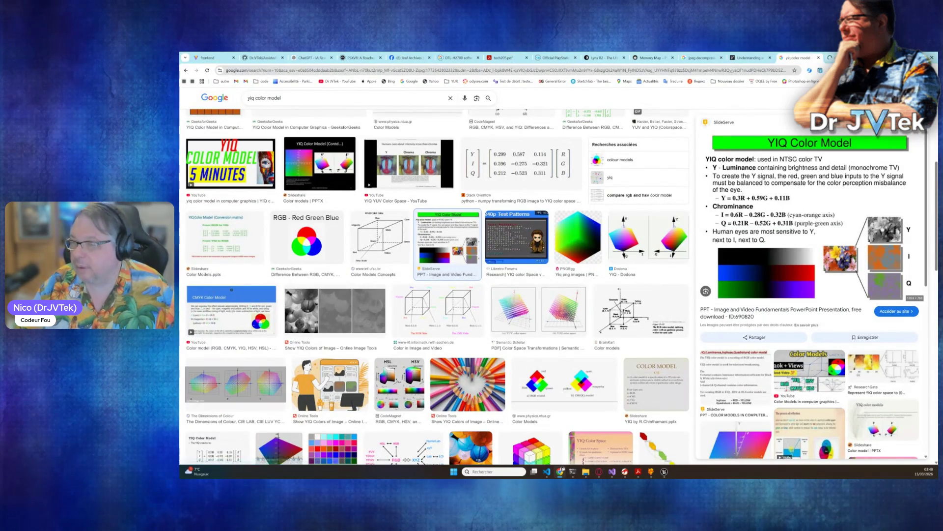
pyautogui.click(845, 57)
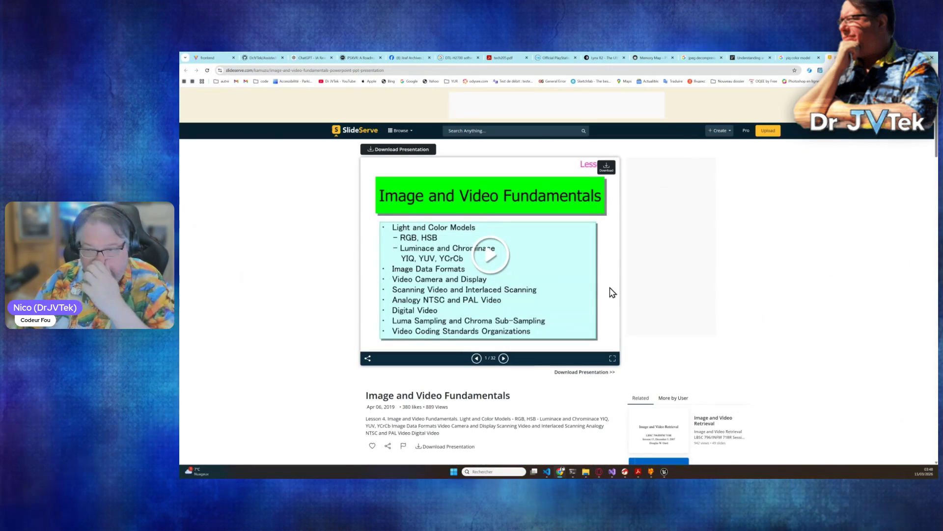
# Advance from the History slide through Basics of Color to Pseudo & True-Color Images
pyautogui.click(503, 358)
pyautogui.click(505, 361)
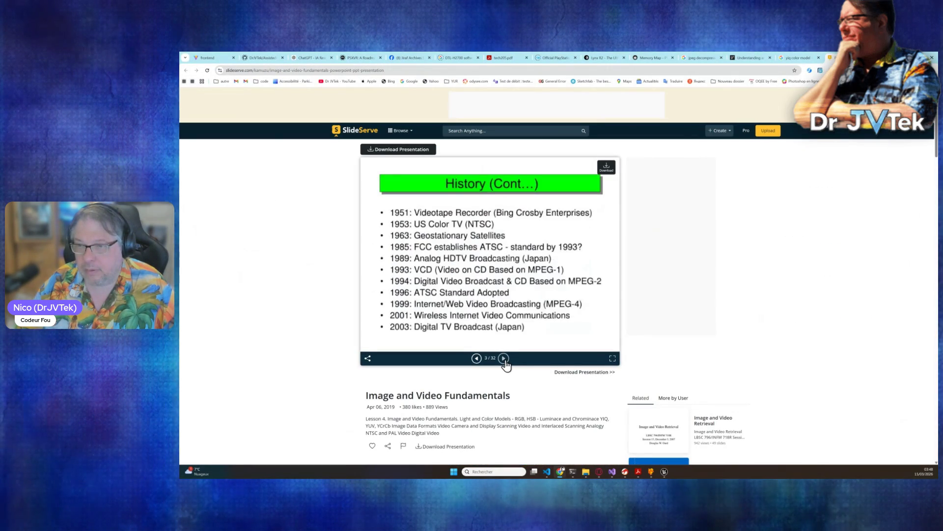
pyautogui.click(504, 361)
pyautogui.click(505, 361)
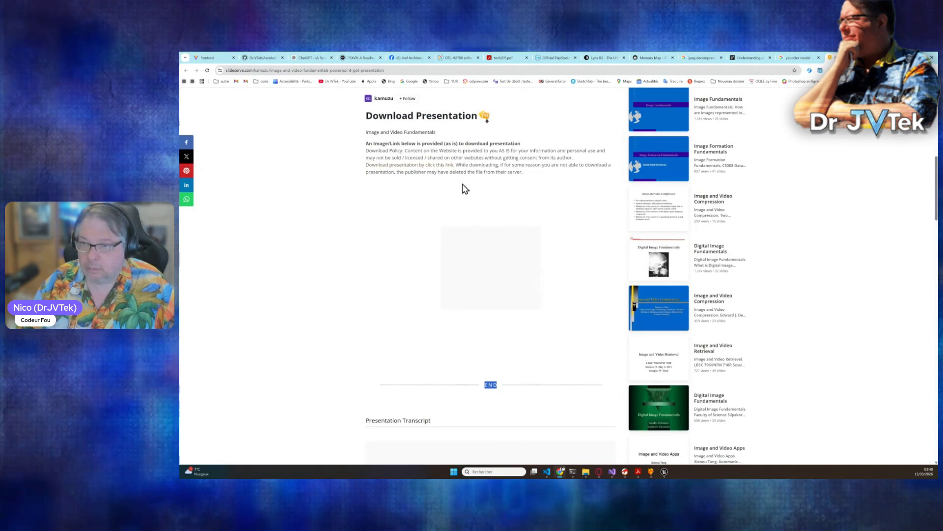
pyautogui.scroll(-1, 501, 255)
pyautogui.scroll(2, 504, 255)
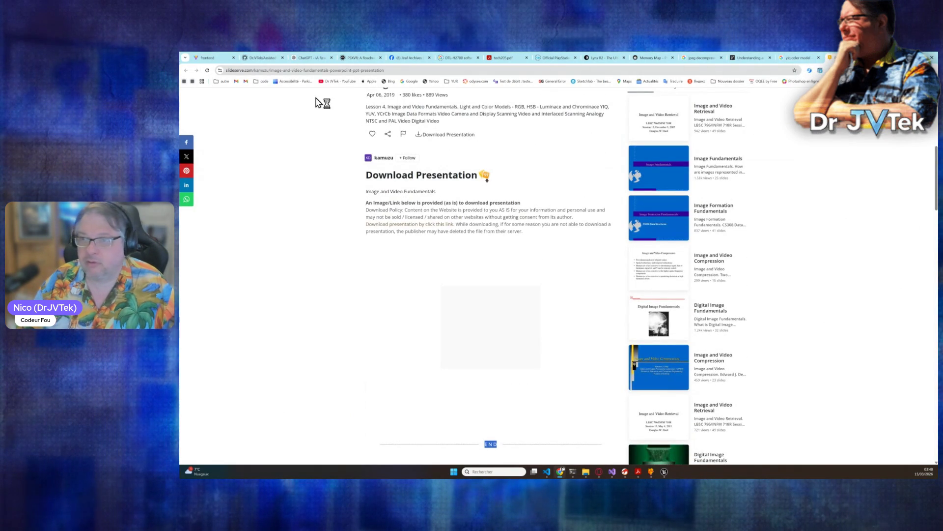
pyautogui.scroll(5, 443, 221)
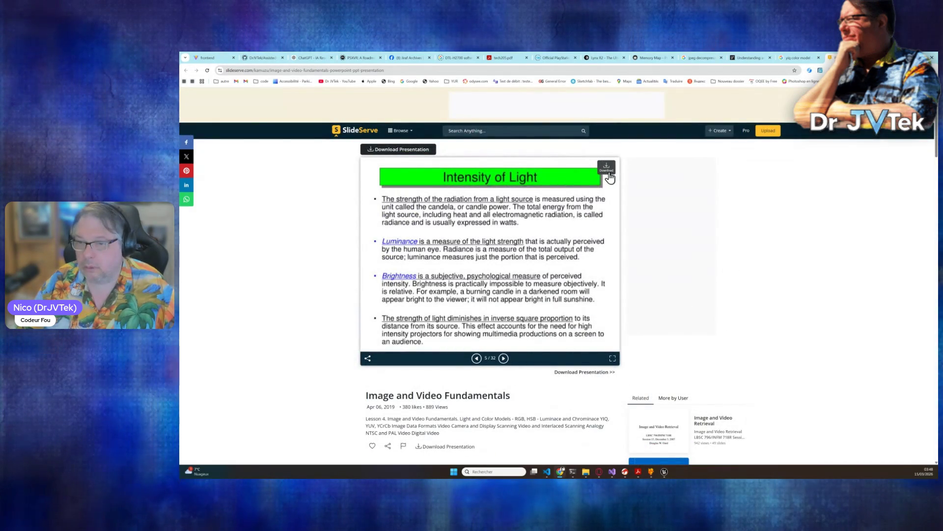
pyautogui.click(503, 358)
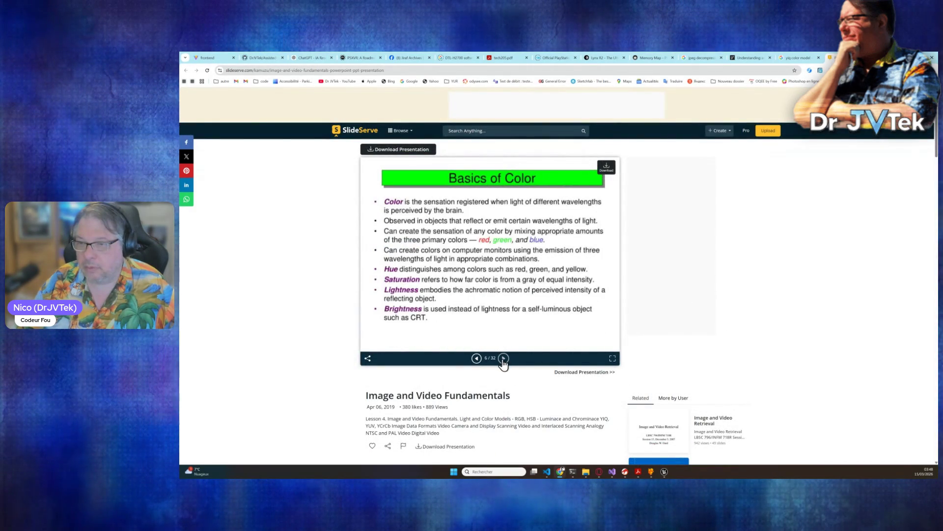
pyautogui.click(503, 358)
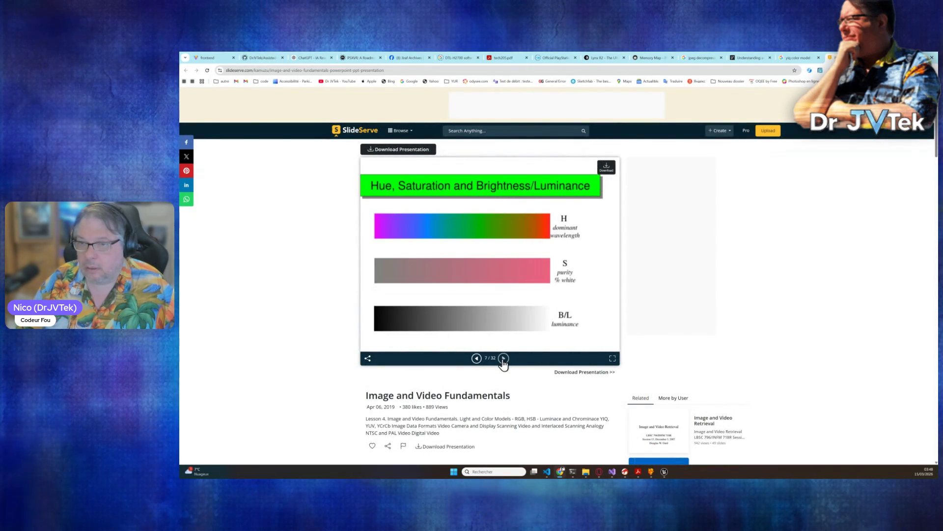
pyautogui.click(503, 358)
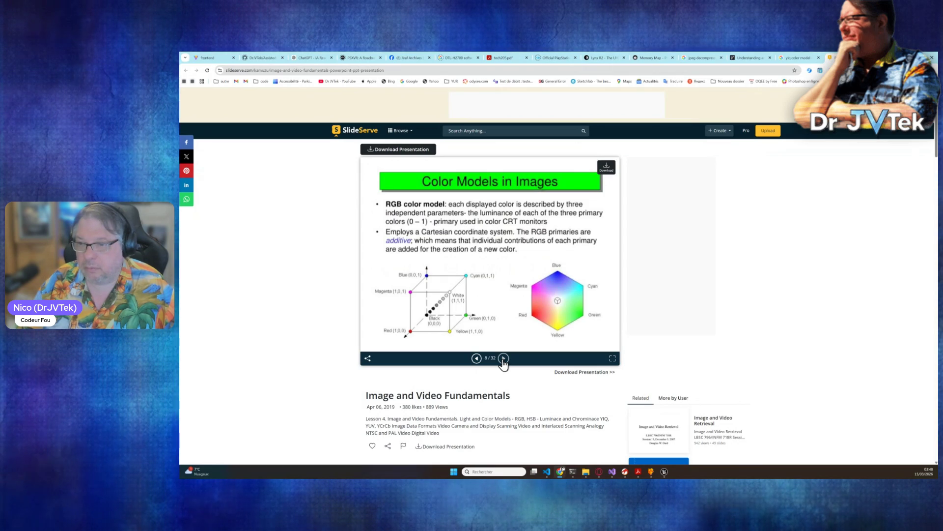
pyautogui.click(503, 358)
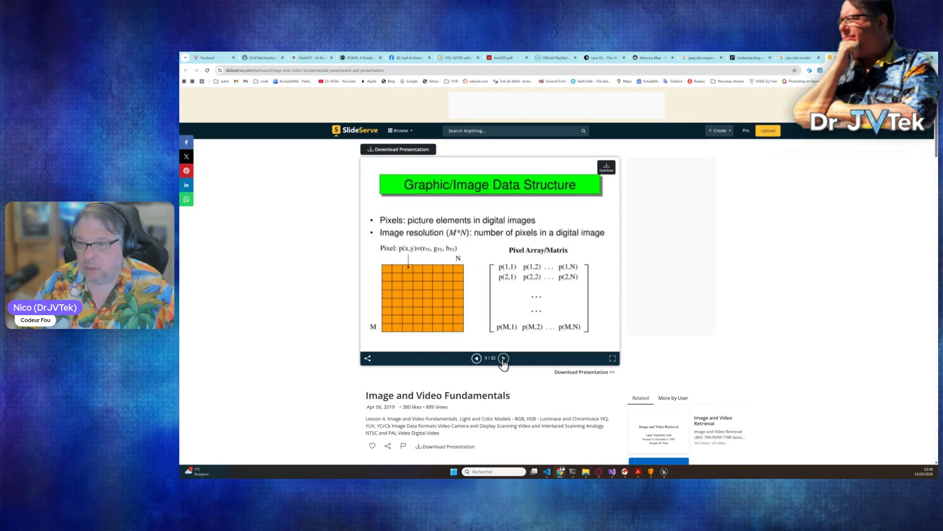
pyautogui.click(503, 358)
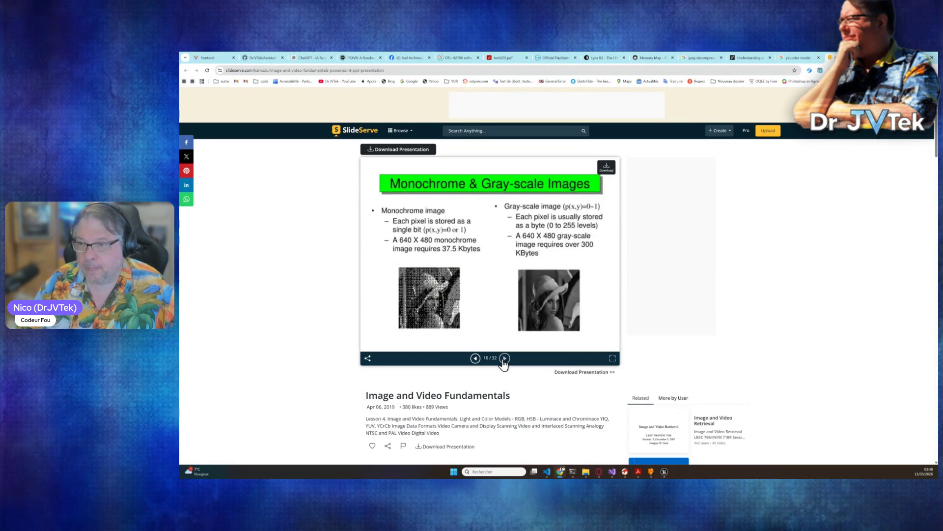
pyautogui.click(504, 358)
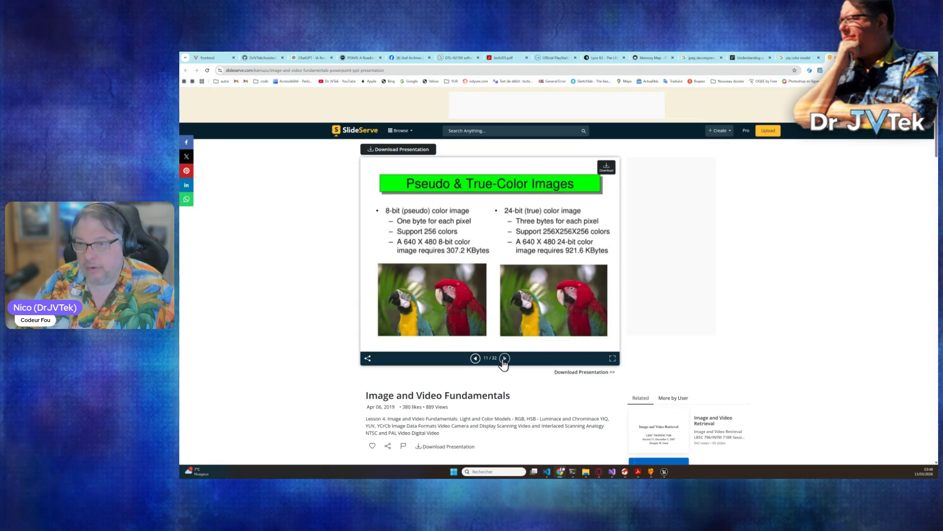
# Skip ahead to slide 20/32 'YIQ Color Model', then return to the yiq color model results
pyautogui.click(504, 358)
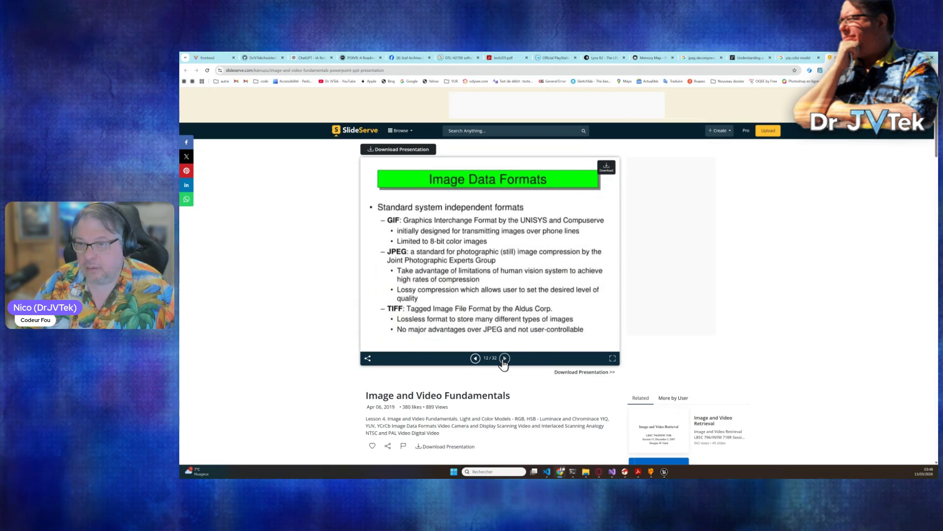
pyautogui.click(504, 358)
pyautogui.click(504, 358)
pyautogui.click(505, 358)
pyautogui.click(504, 358)
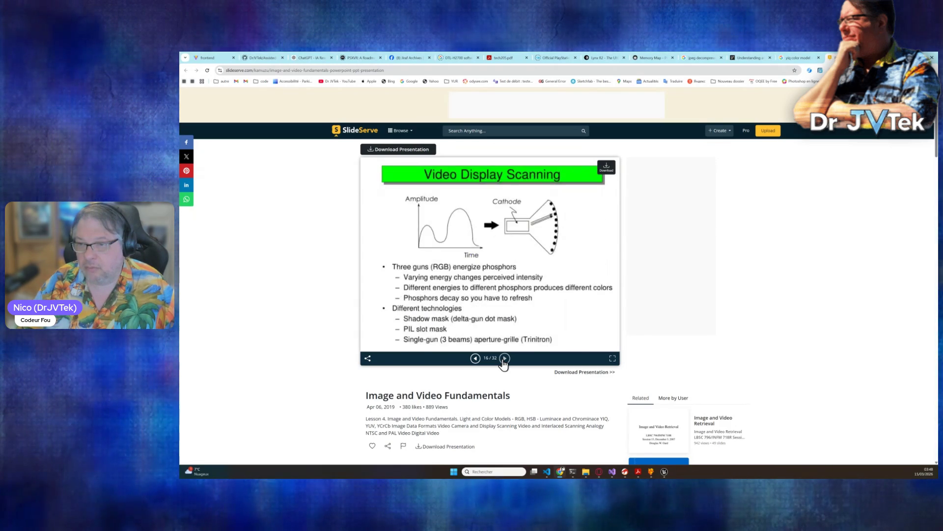
pyautogui.click(504, 358)
pyautogui.click(504, 358)
pyautogui.click(504, 358)
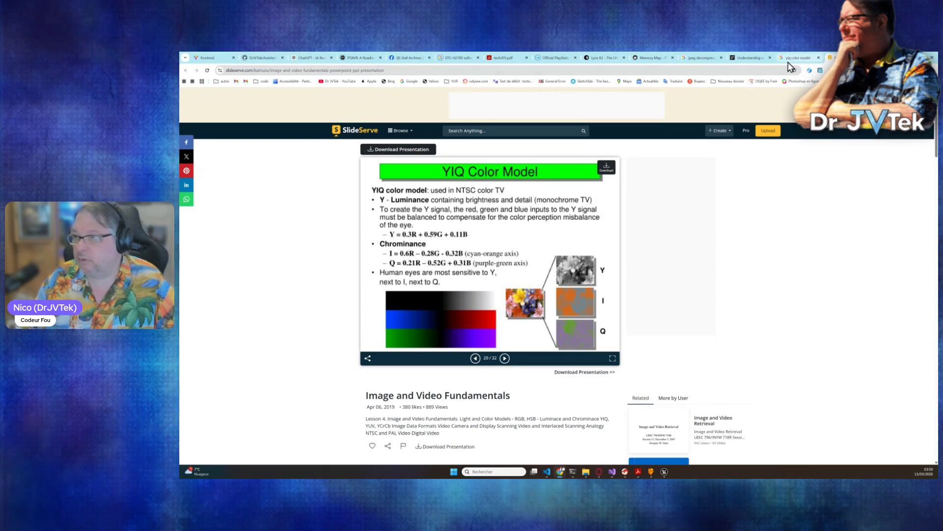
pyautogui.click(789, 60)
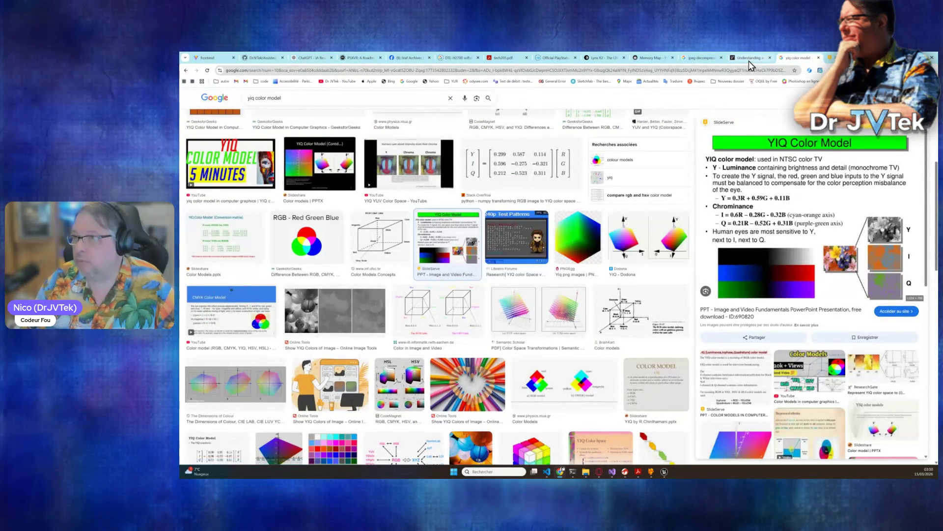
# Switch to the Practical Python Projects JPEG chapter tab
pyautogui.click(750, 61)
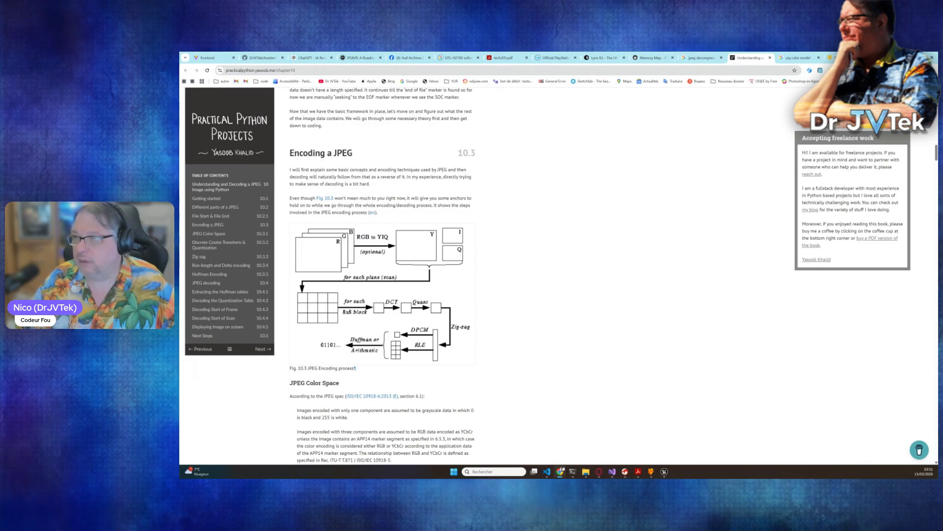
# In a new tab, search Google Images for 'DCT'
pyautogui.hotkey('ctrl', 't')
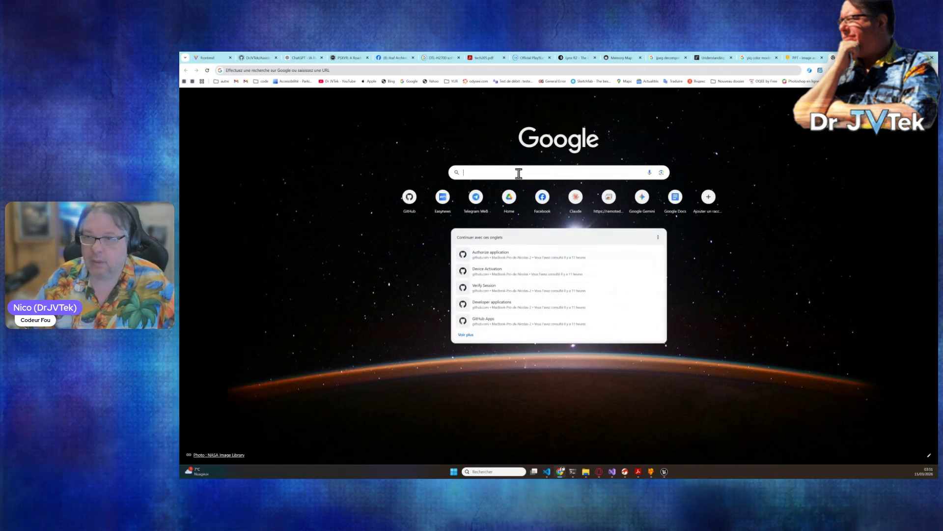
pyautogui.write('DED')
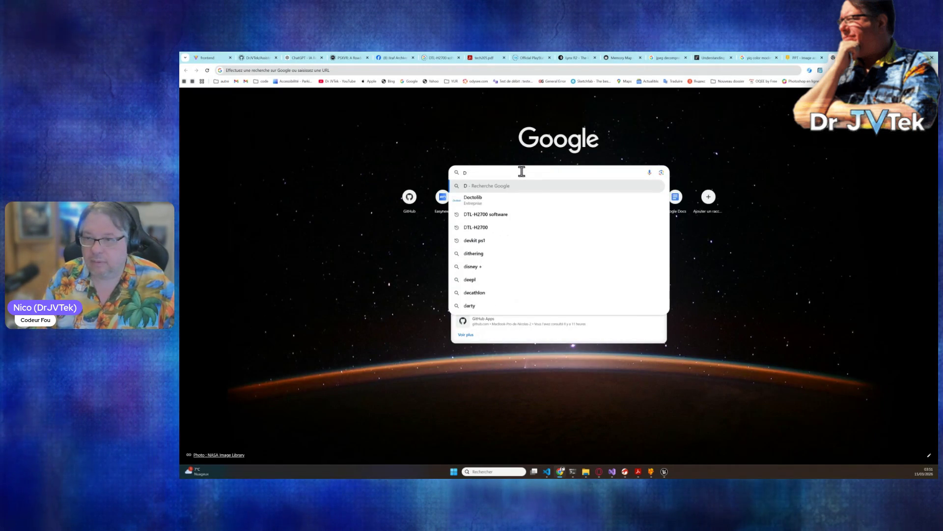
pyautogui.write('CT')
pyautogui.press('Return')
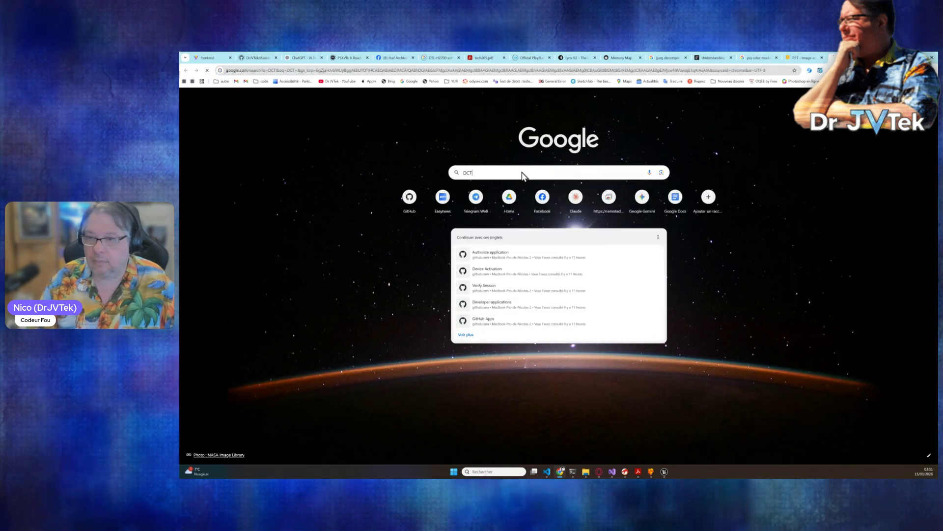
pyautogui.click(271, 123)
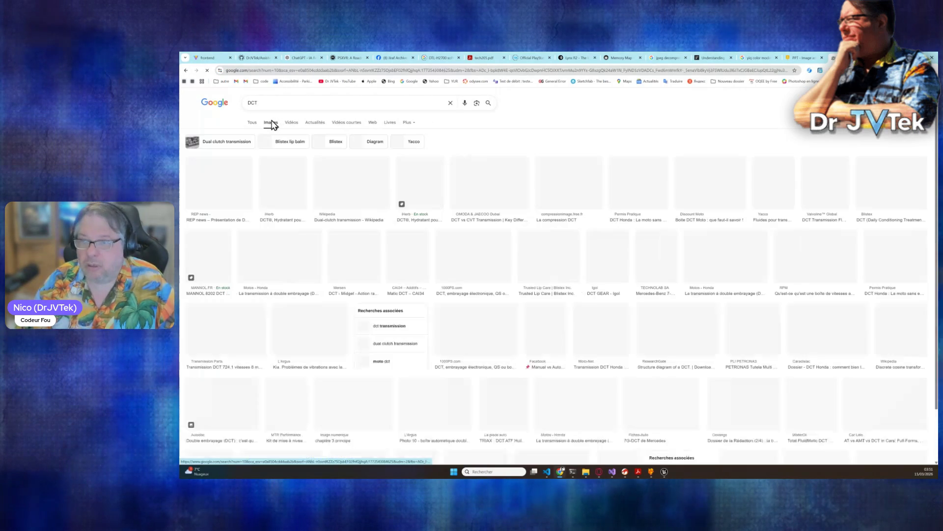
# Refine the query to 'dct frequency' and preview the discrete cosine transform chart
pyautogui.click(310, 103)
pyautogui.write('fr')
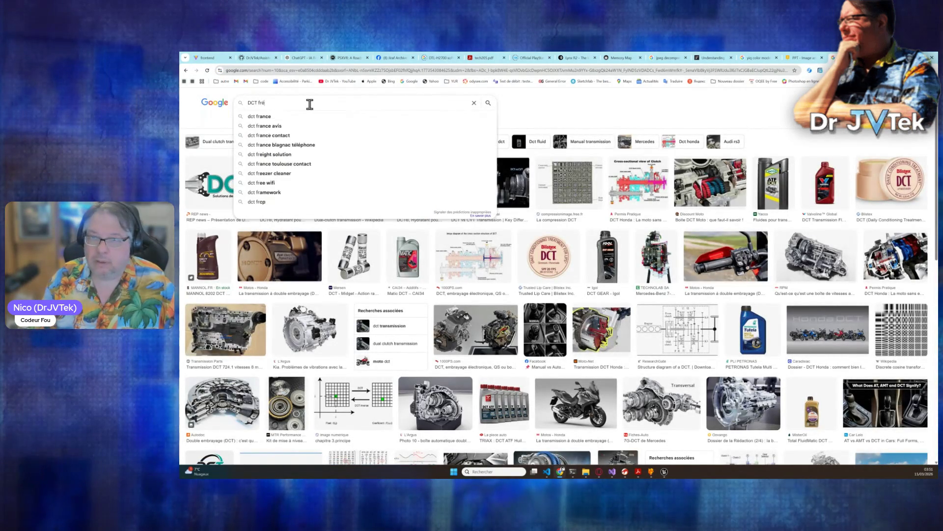
pyautogui.write('é')
pyautogui.press('BackSpace')
pyautogui.write('equa')
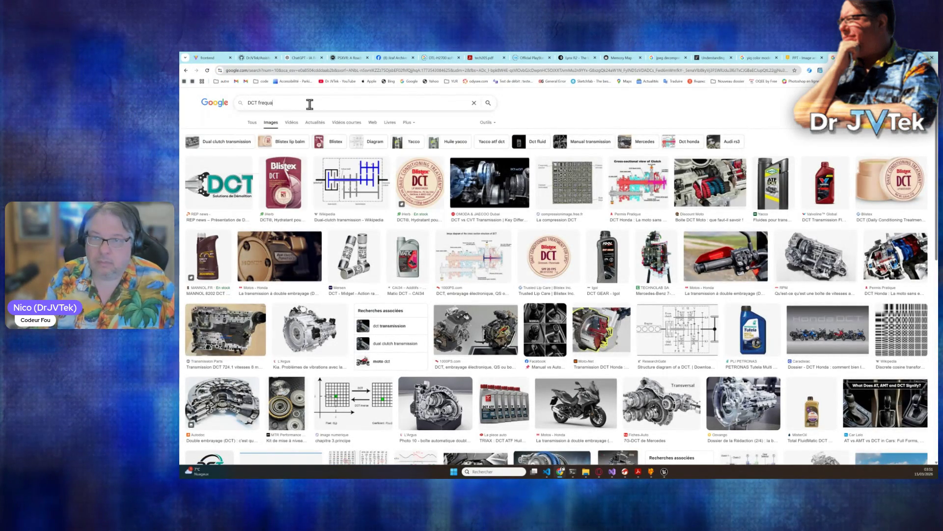
pyautogui.write('ncy')
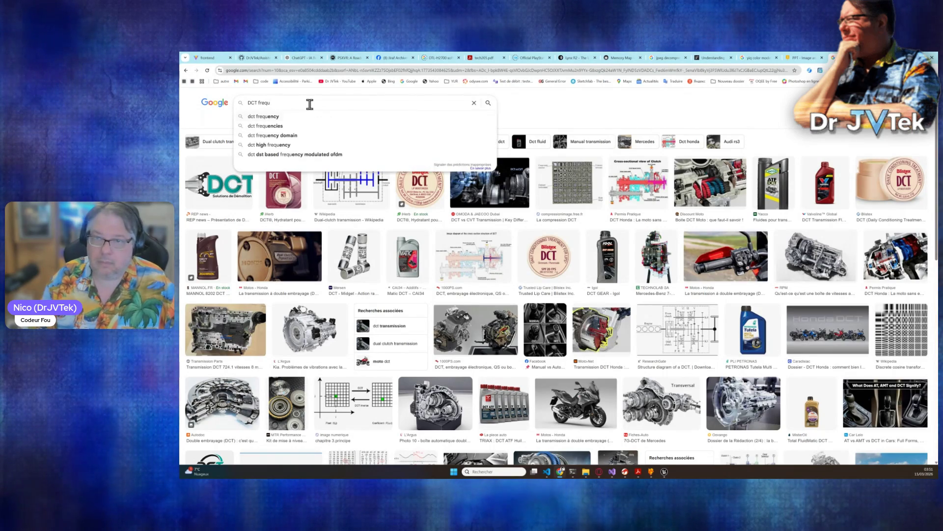
pyautogui.press('Return')
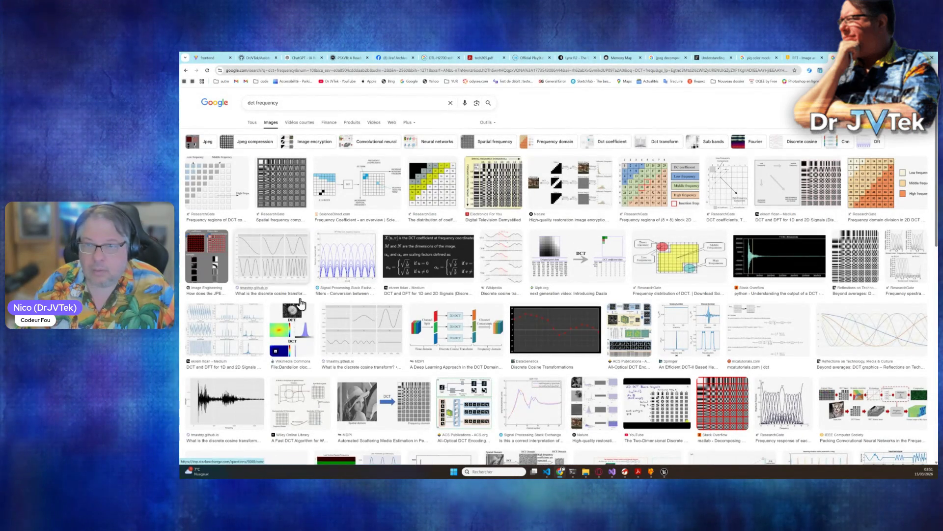
pyautogui.click(278, 261)
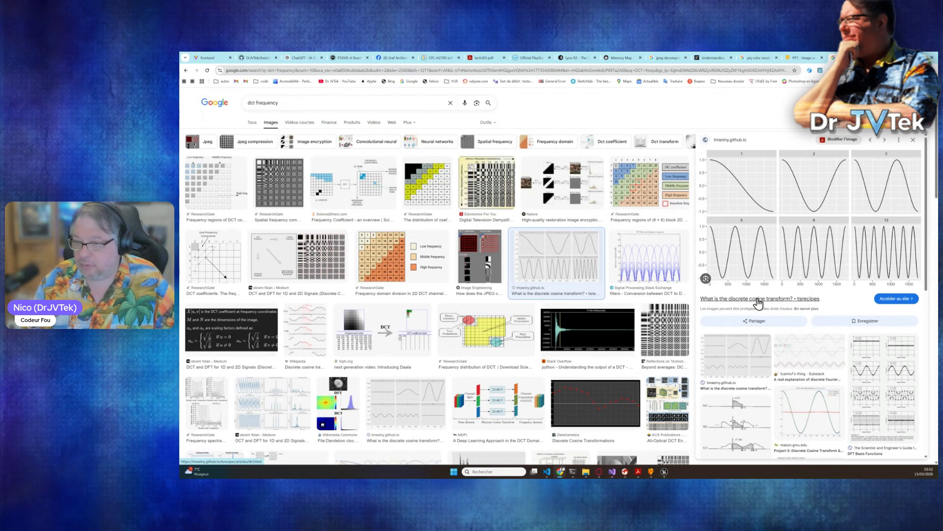
# Open the tmastny.github.io article 'What is the discrete cosine transform?' from the preview panel
pyautogui.click(785, 299)
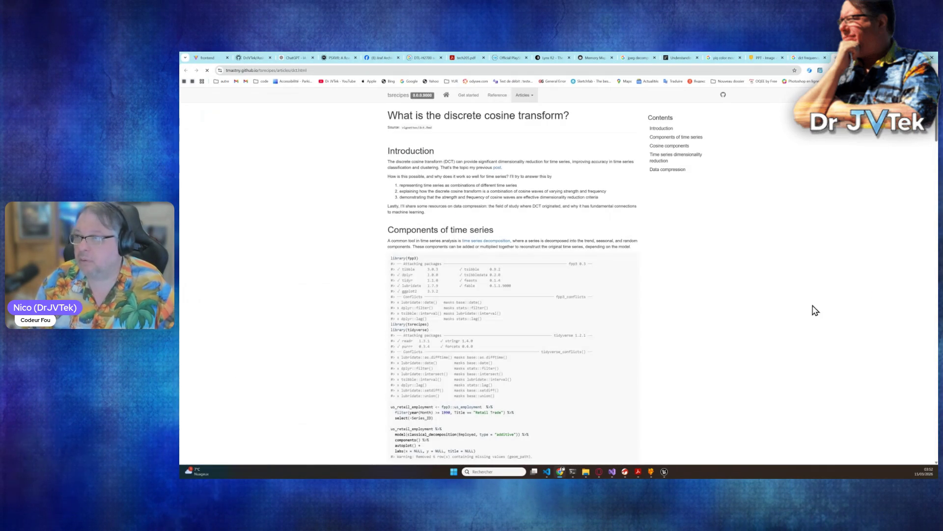
# Read the DCT article to its dimensionality-reduction section, then return to the Practical Python JPEG chapter
pyautogui.scroll(-5, 456, 310)
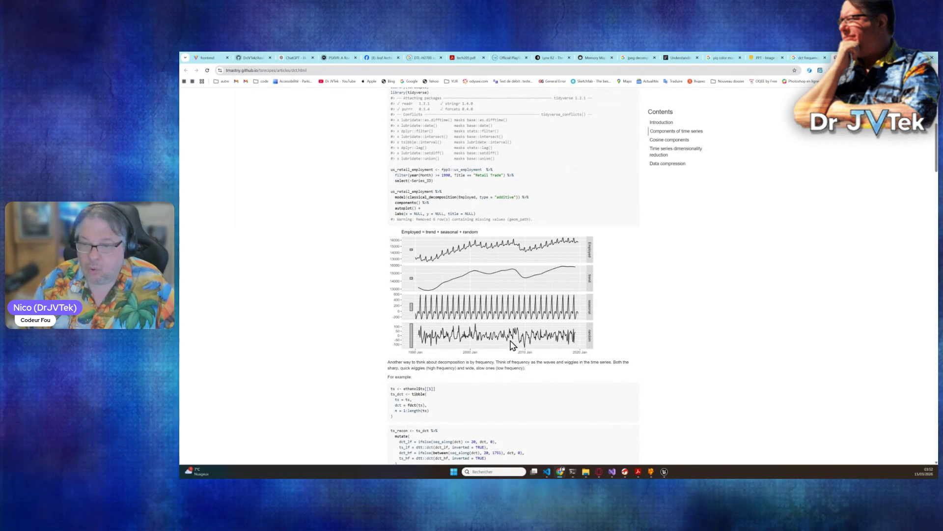
pyautogui.scroll(-4, 480, 344)
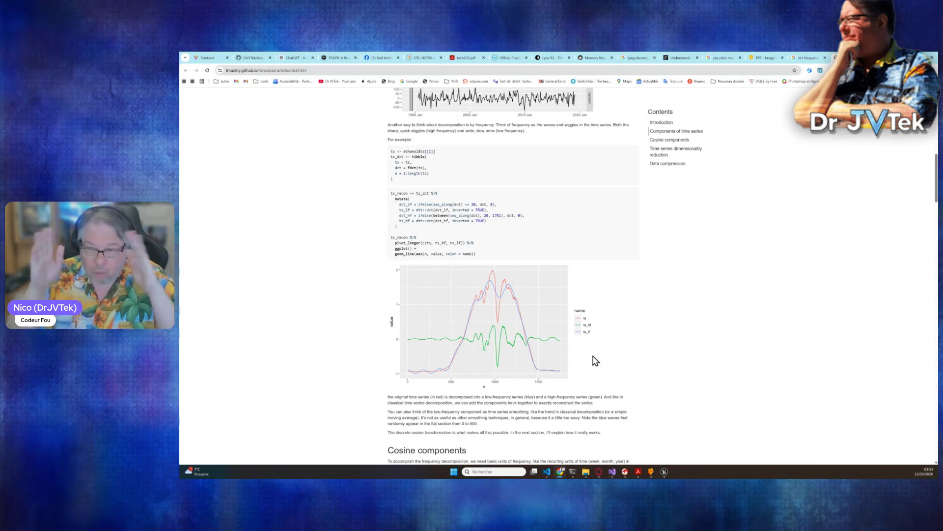
pyautogui.scroll(-4, 597, 360)
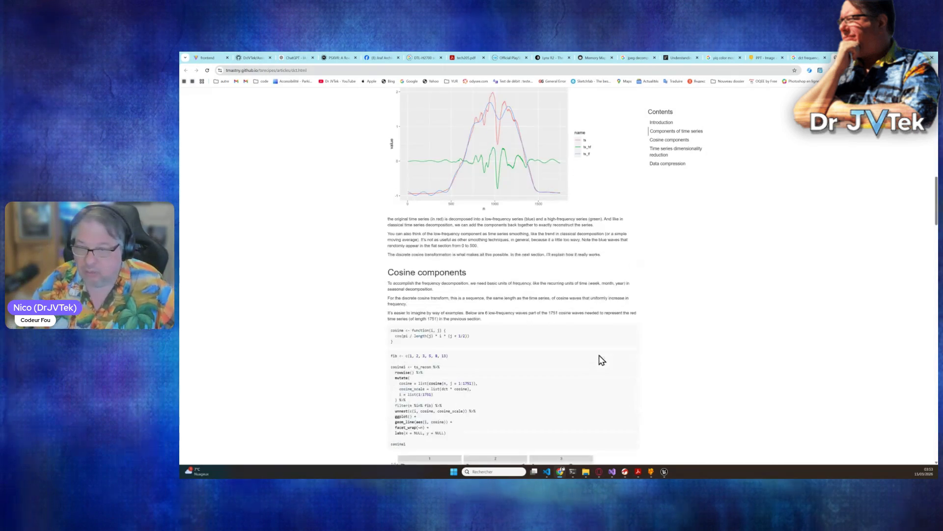
pyautogui.scroll(-10, 549, 248)
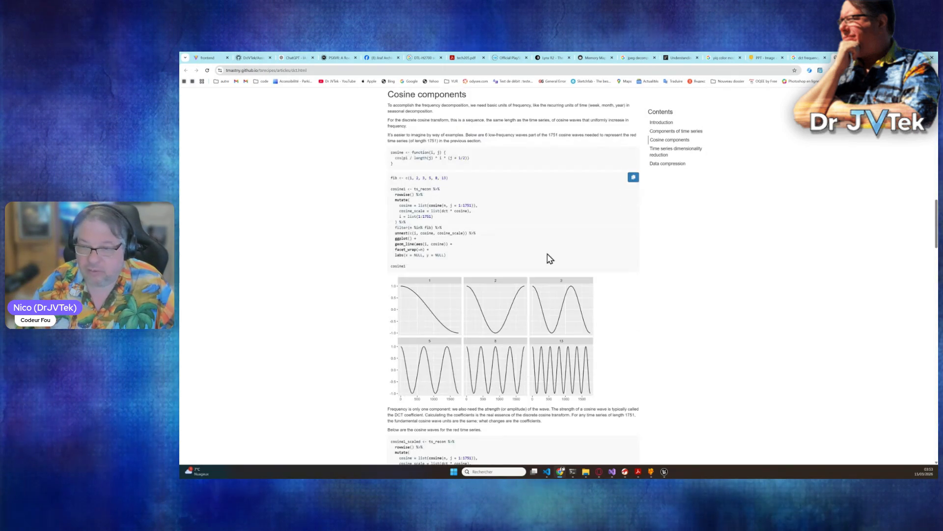
pyautogui.scroll(-6, 548, 260)
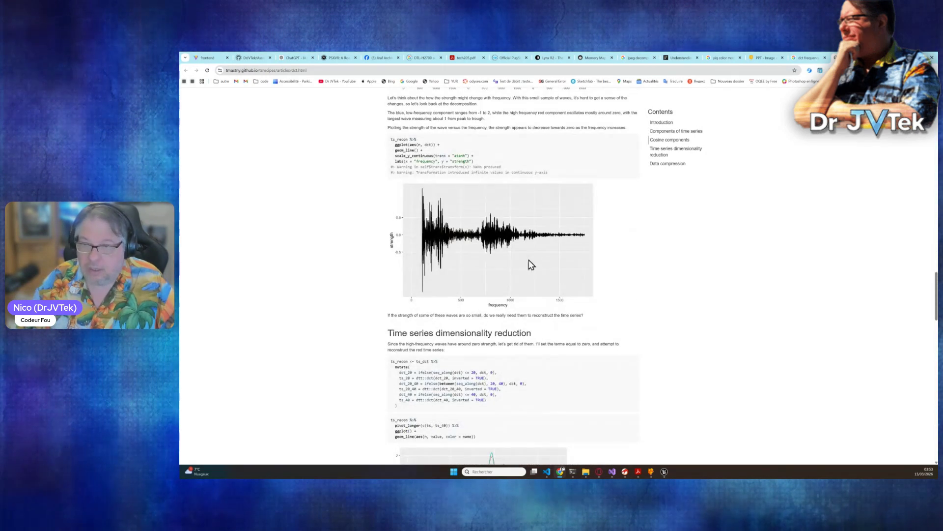
pyautogui.scroll(-4, 568, 295)
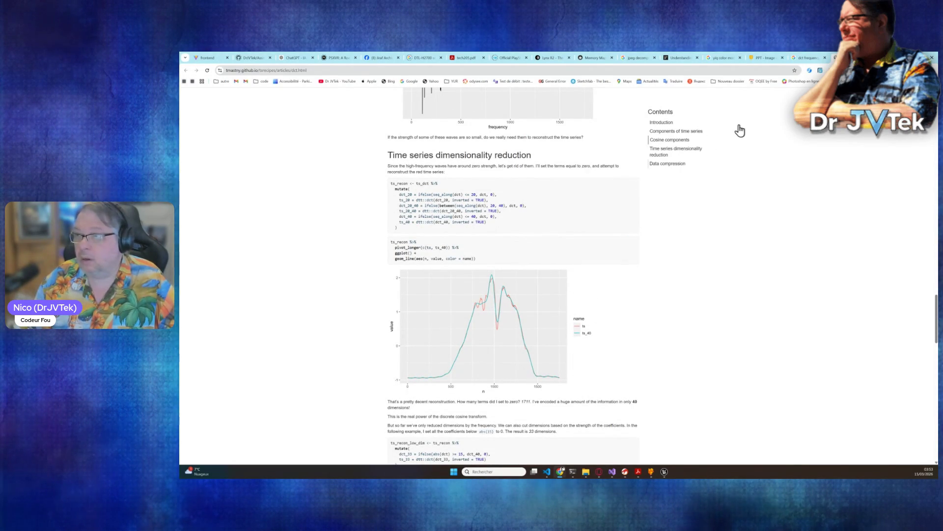
pyautogui.click(720, 60)
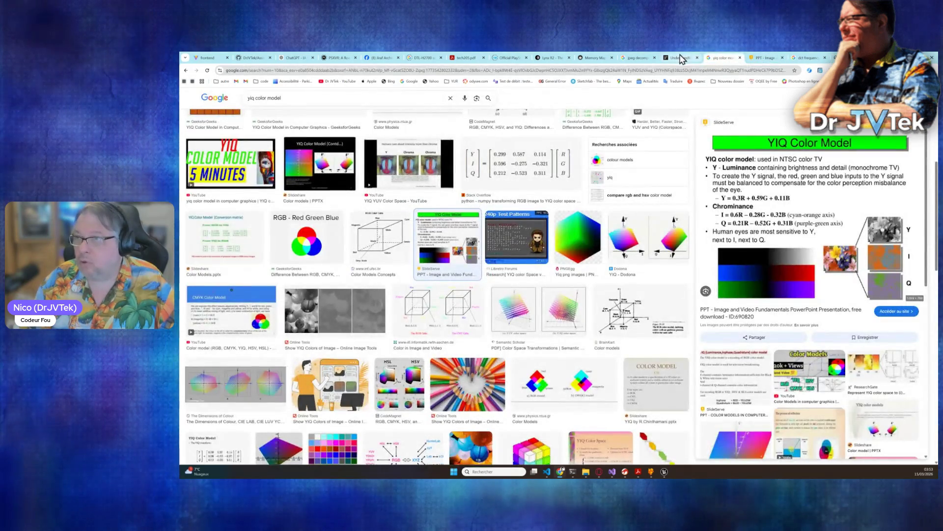
pyautogui.click(677, 58)
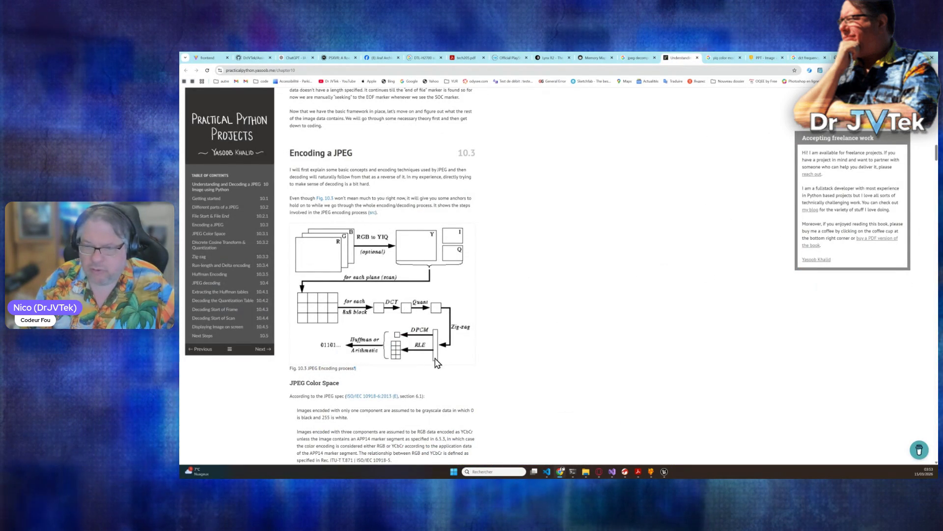
pyautogui.scroll(-1, 437, 363)
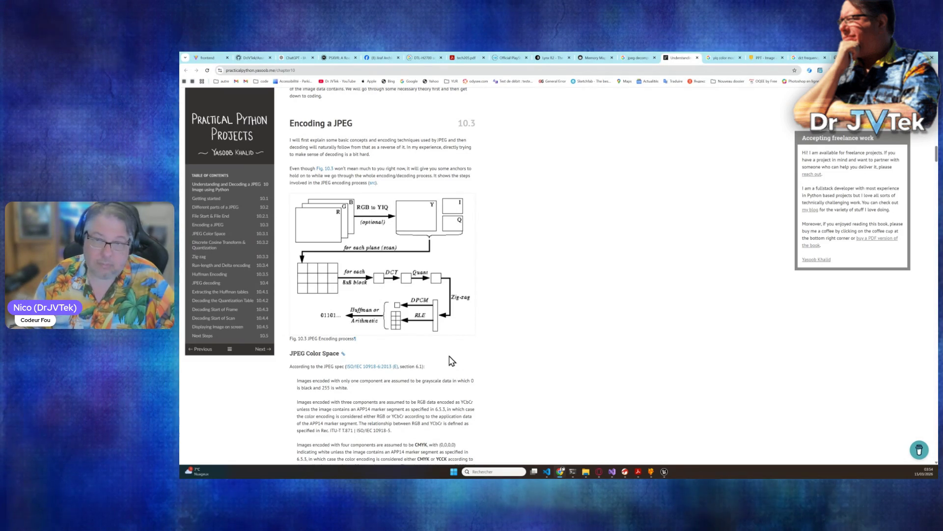
pyautogui.click(200, 257)
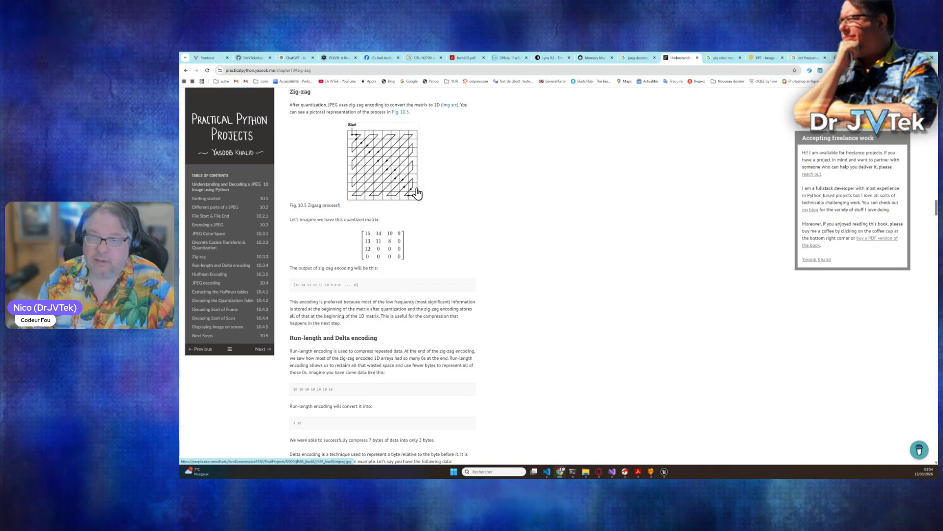
# Read down the JPEG chapter past Huffman encoding to the remove_FF00 and decode-loop code
pyautogui.scroll(-1, 428, 300)
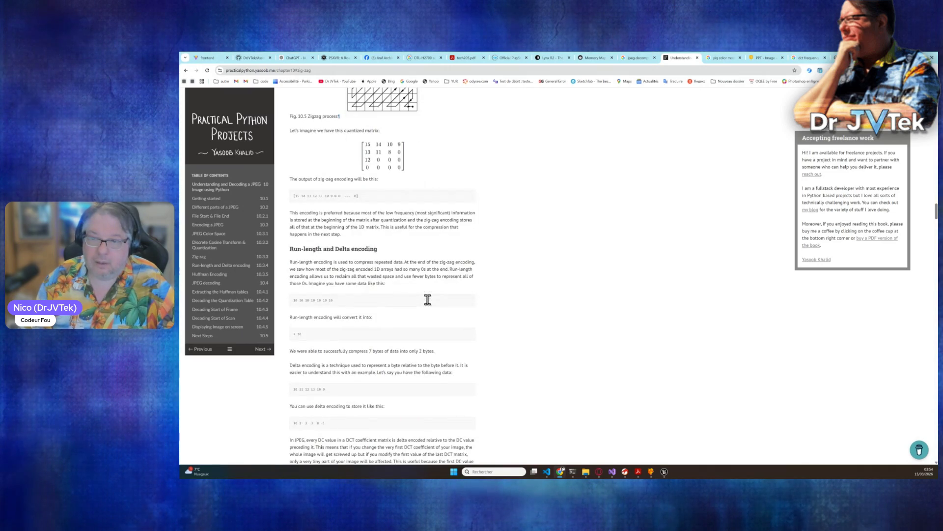
pyautogui.scroll(2, 343, 203)
pyautogui.scroll(-1, 428, 252)
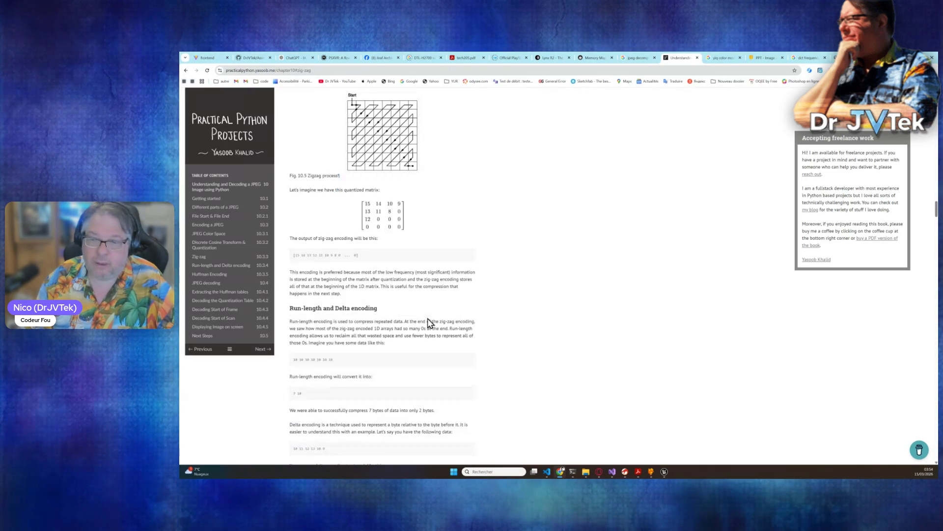
pyautogui.scroll(-1, 388, 326)
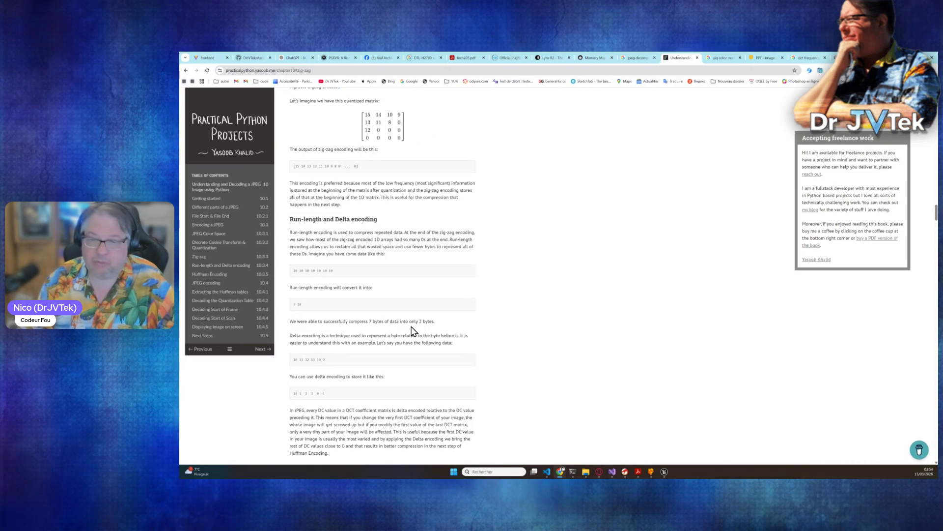
pyautogui.scroll(-5, 412, 331)
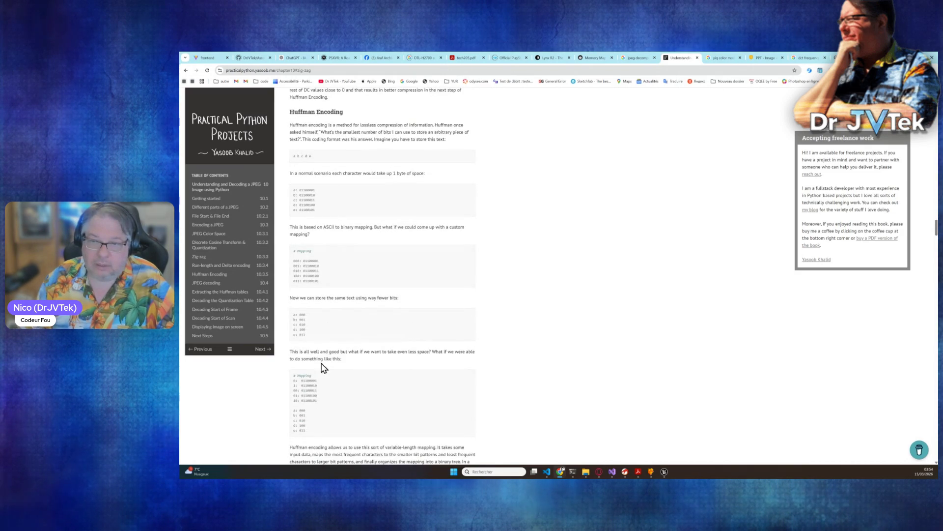
pyautogui.scroll(-1, 343, 354)
pyautogui.scroll(-1, 395, 359)
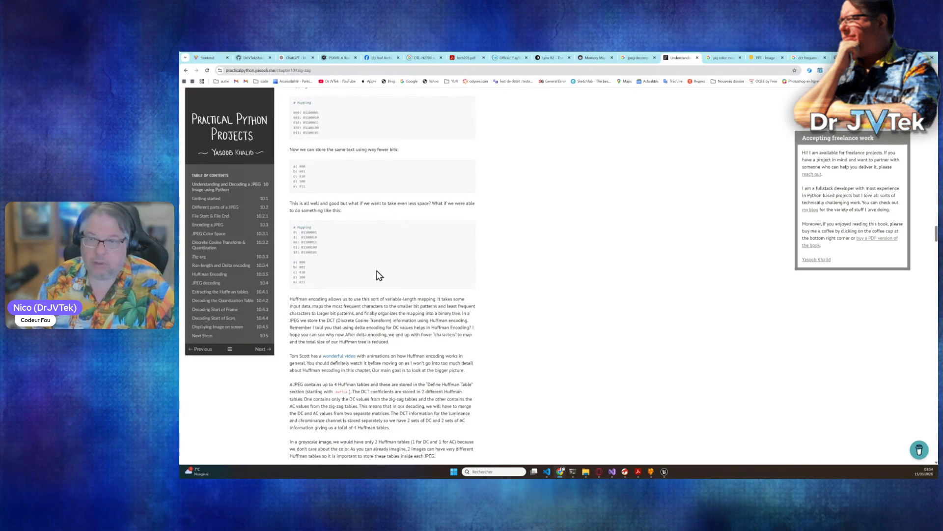
pyautogui.scroll(-1, 377, 273)
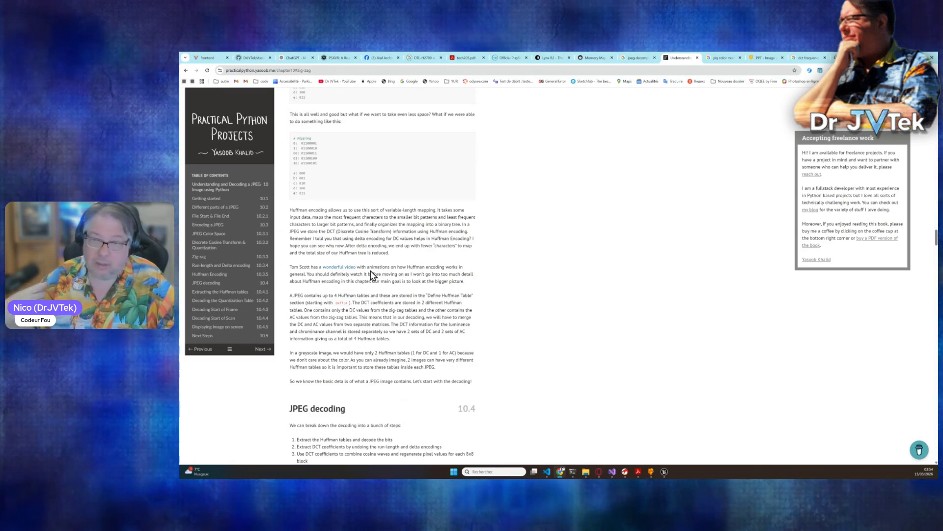
pyautogui.scroll(-10, 372, 274)
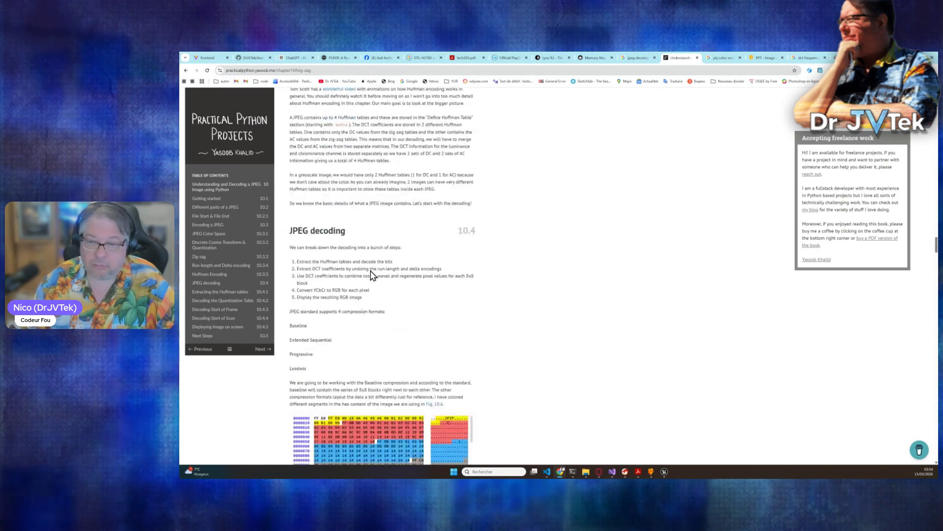
pyautogui.scroll(-10, 371, 274)
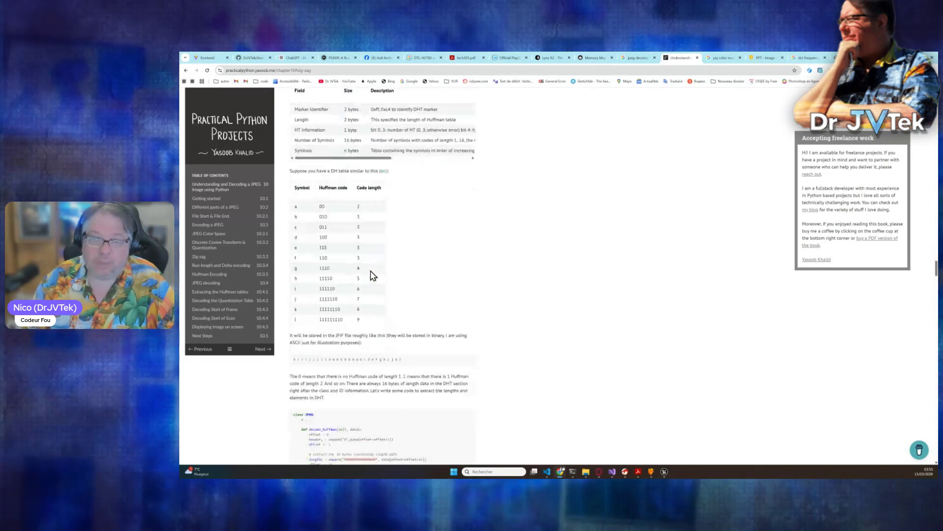
pyautogui.scroll(-10, 371, 274)
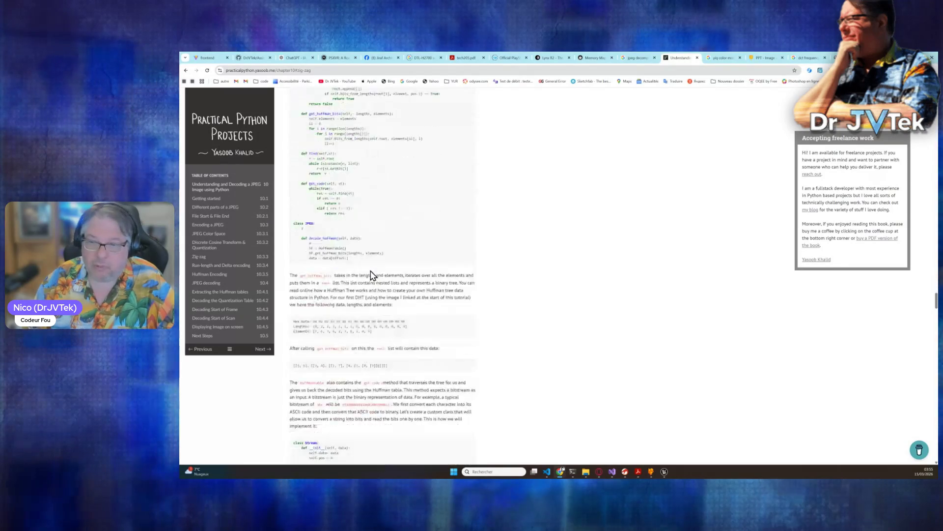
pyautogui.scroll(-10, 371, 276)
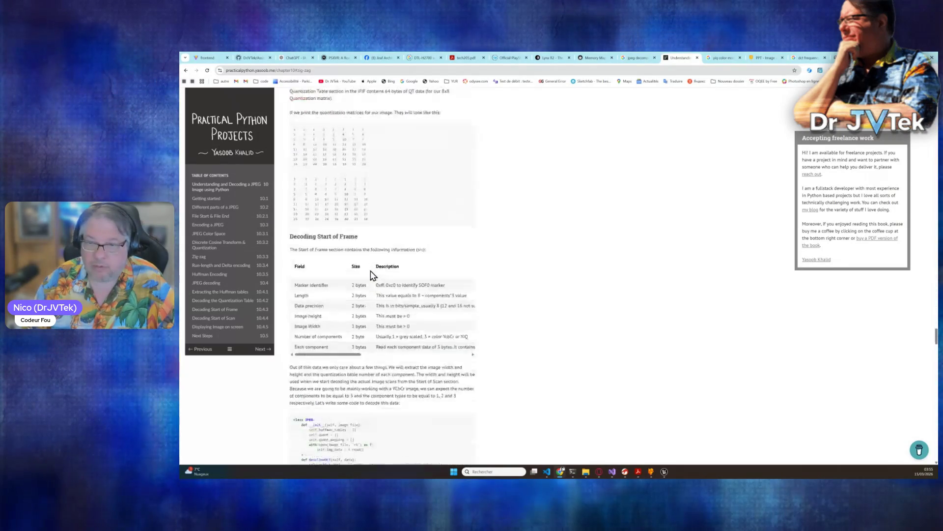
pyautogui.scroll(-2, 372, 275)
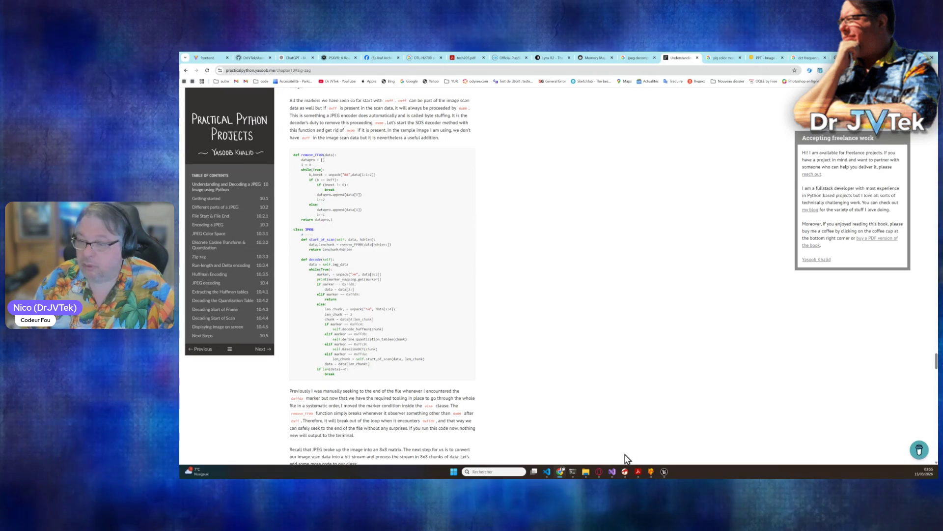
# Review Claude Code's MDEC stub and CD timing build summary, then switch back to Unreal Editor
pyautogui.moveTo(665, 471)
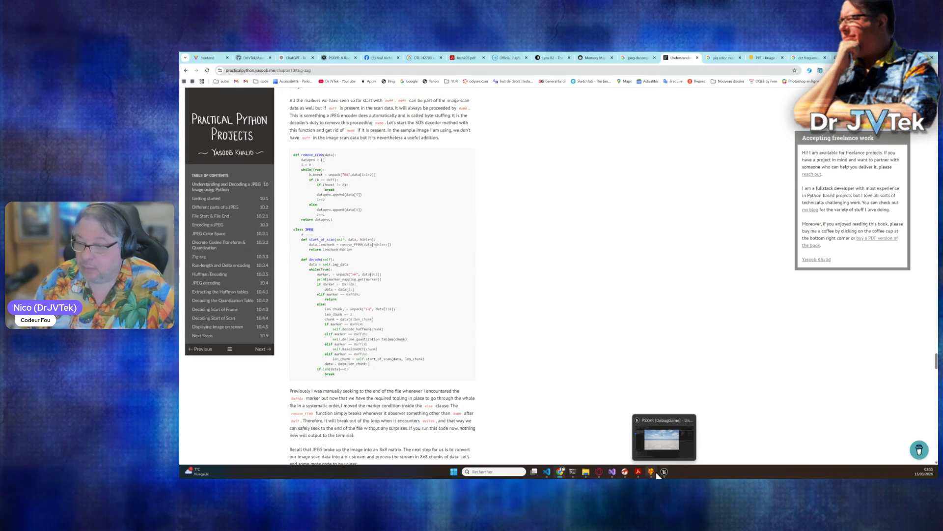
pyautogui.moveTo(578, 472)
pyautogui.click(591, 440)
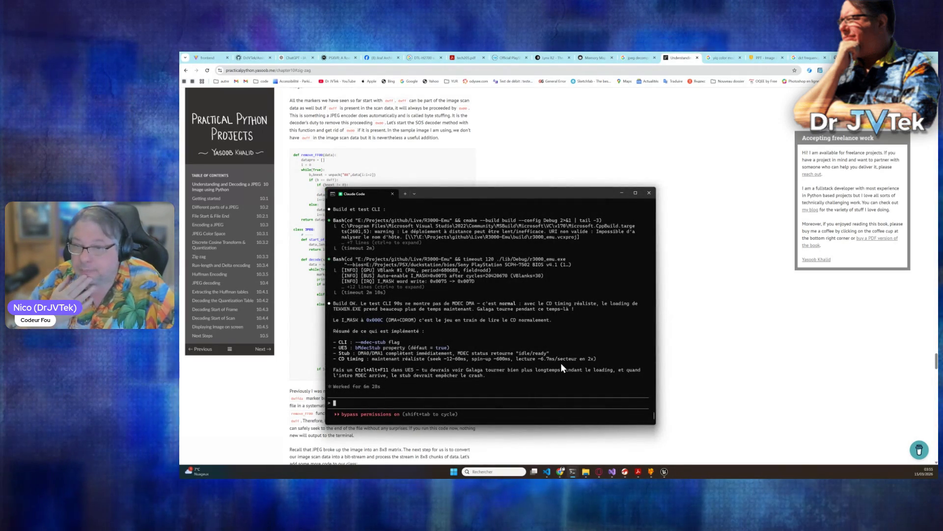
pyautogui.scroll(10, 508, 367)
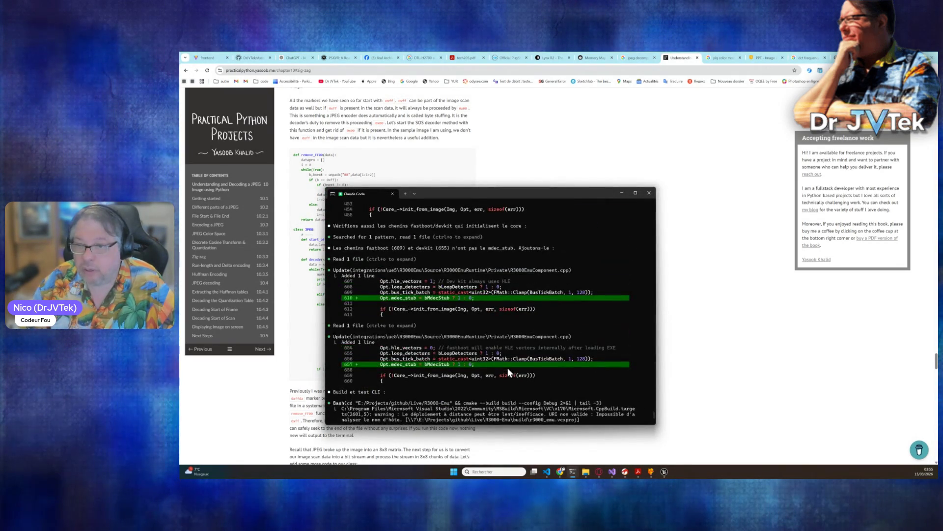
pyautogui.scroll(-10, 508, 368)
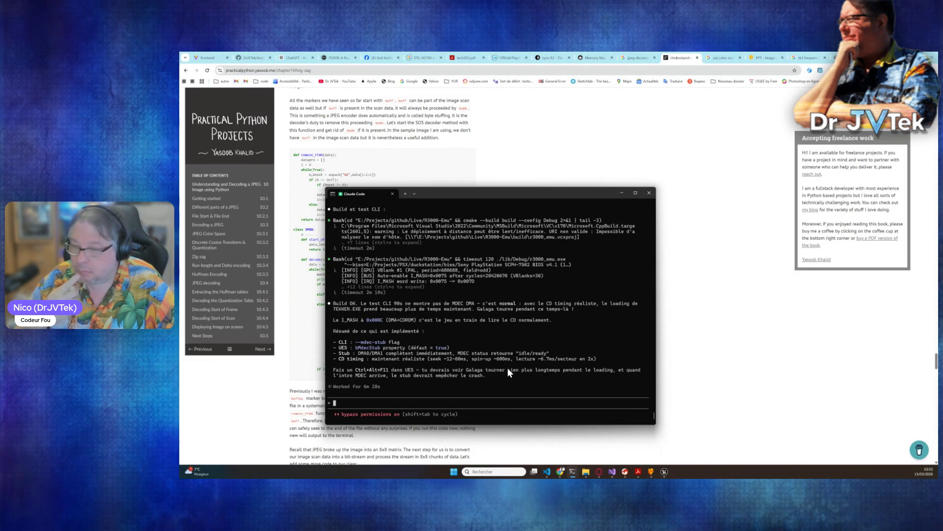
pyautogui.click(664, 471)
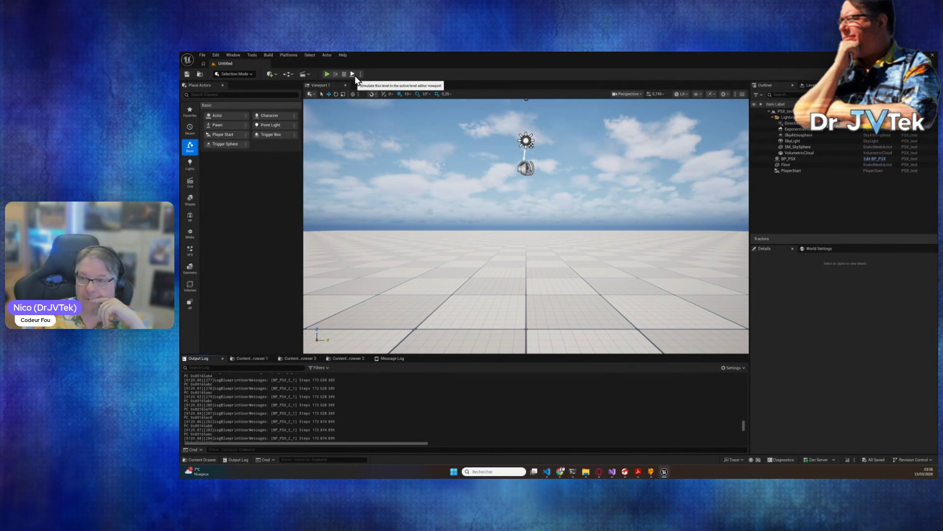
# Run the level, recompile BP_PSX, and play the level again in the game view
pyautogui.click(328, 75)
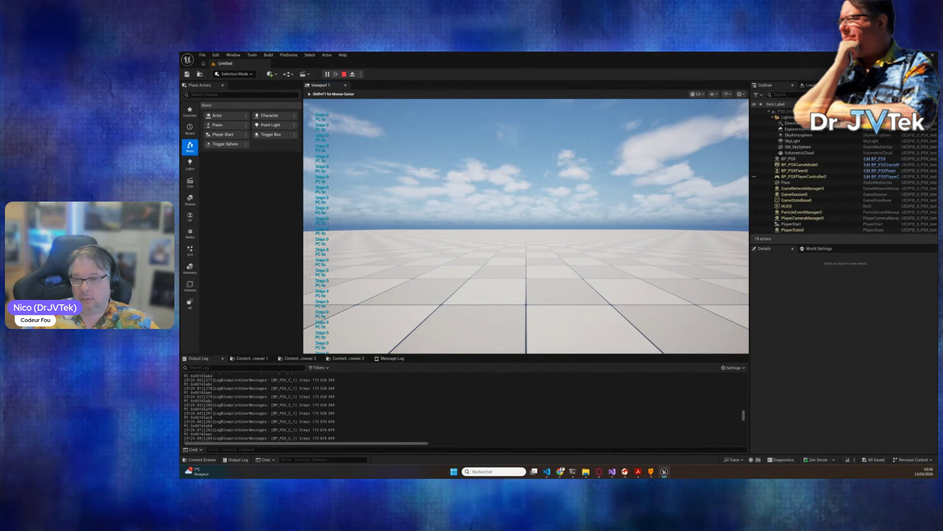
pyautogui.press('Escape')
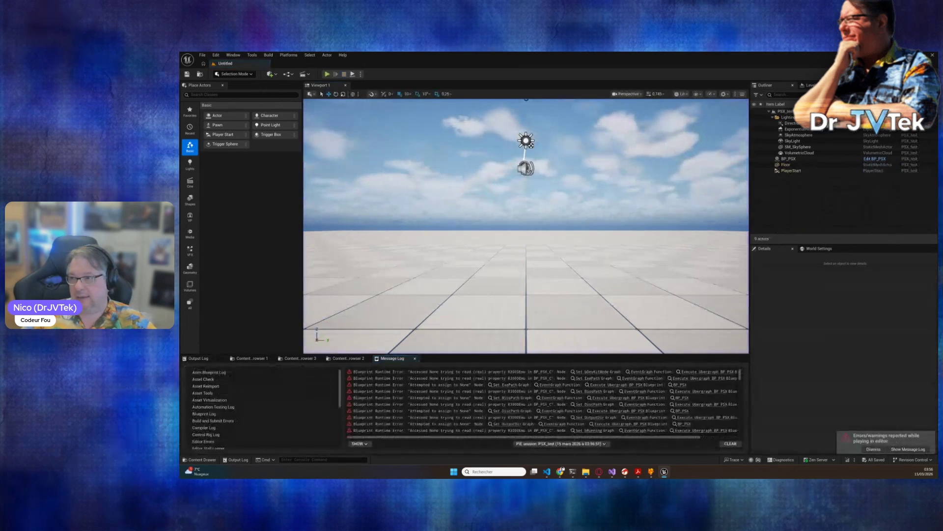
pyautogui.click(877, 157)
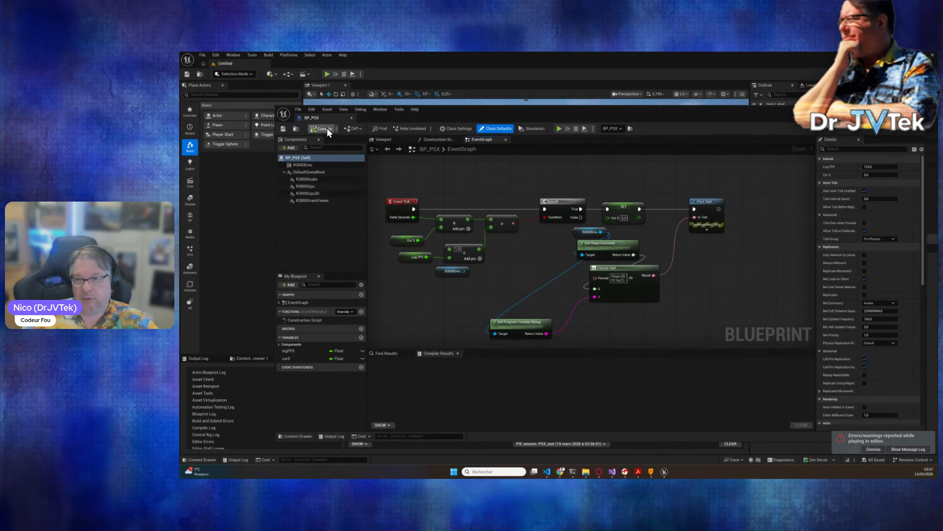
pyautogui.click(326, 128)
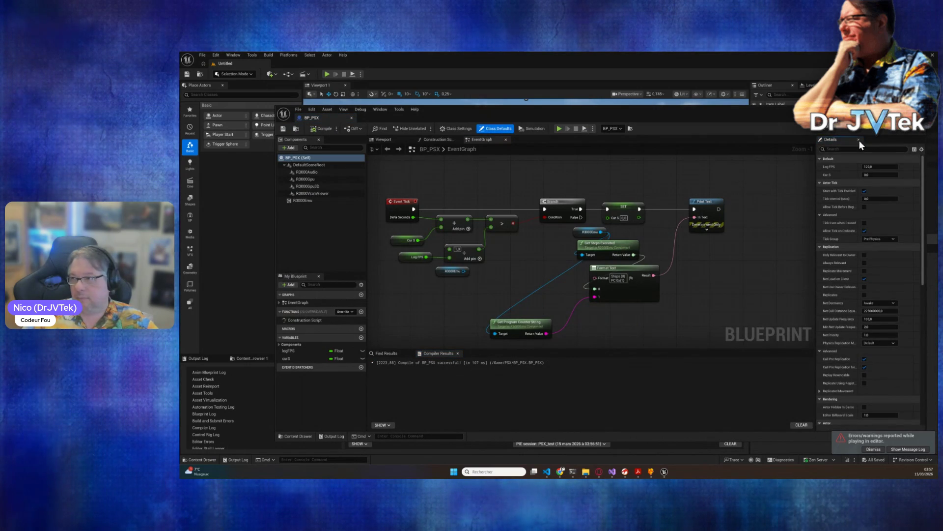
pyautogui.click(417, 91)
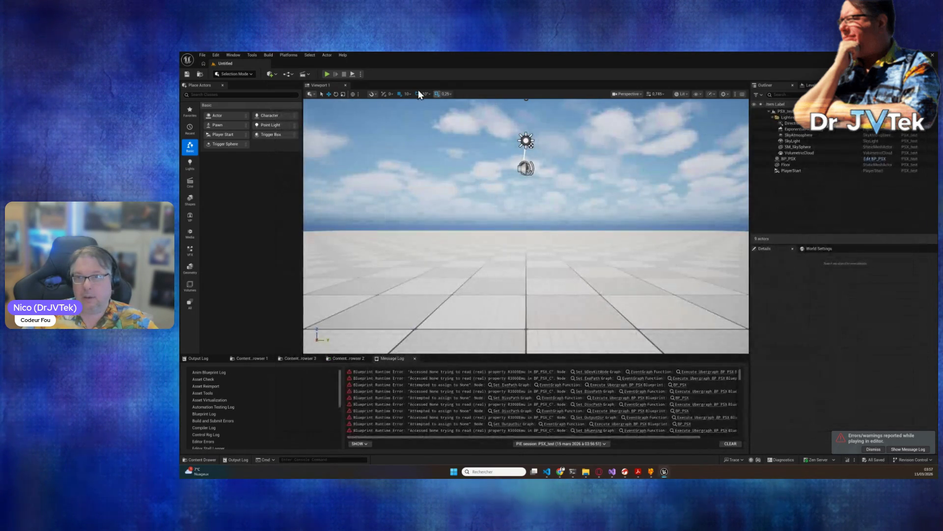
pyautogui.click(326, 74)
pyautogui.click(479, 215)
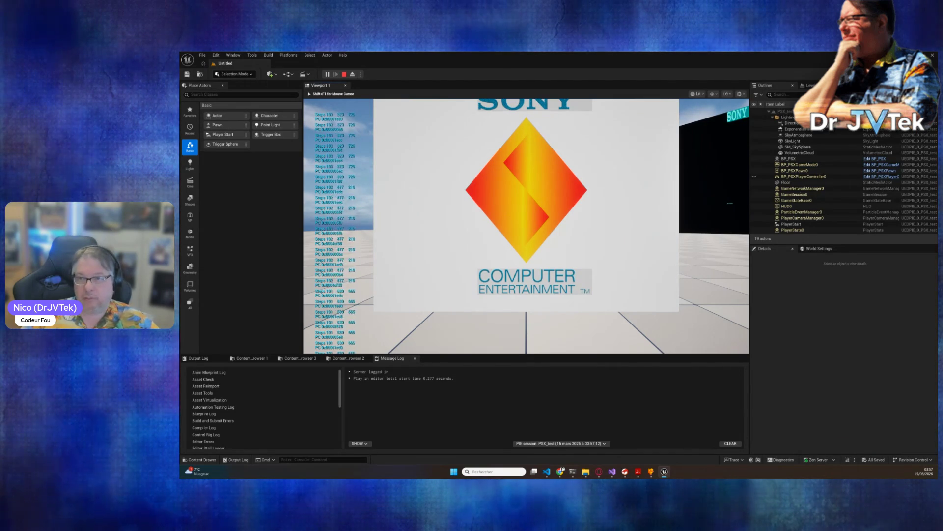
# Disconnect Event Tick from the Branch in BP_PSX, compile and save, and replay the level
pyautogui.press('Escape')
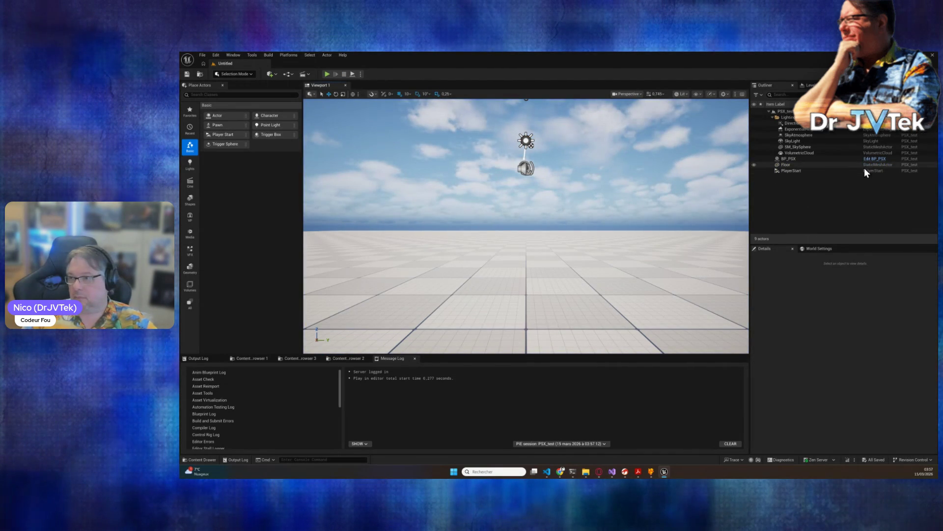
pyautogui.click(877, 161)
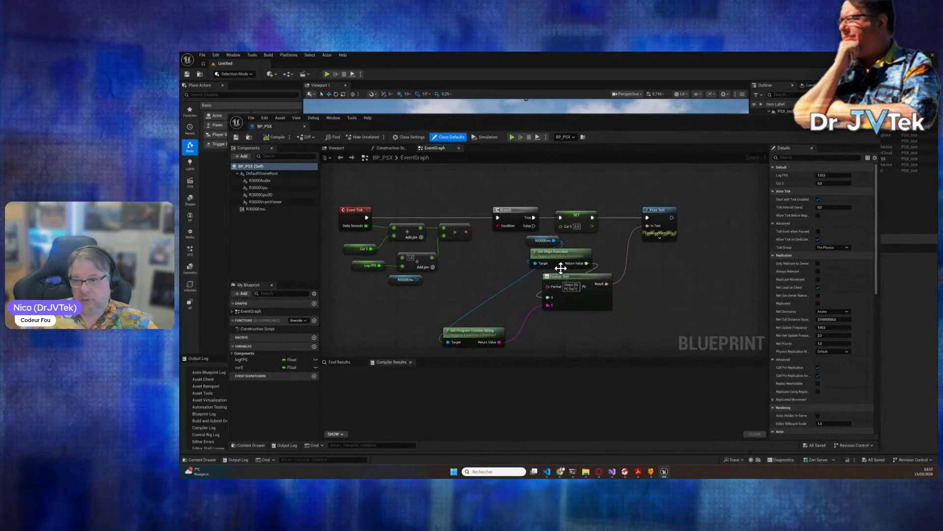
pyautogui.keyDown('alt'); pyautogui.click(497, 217); pyautogui.keyUp('alt')
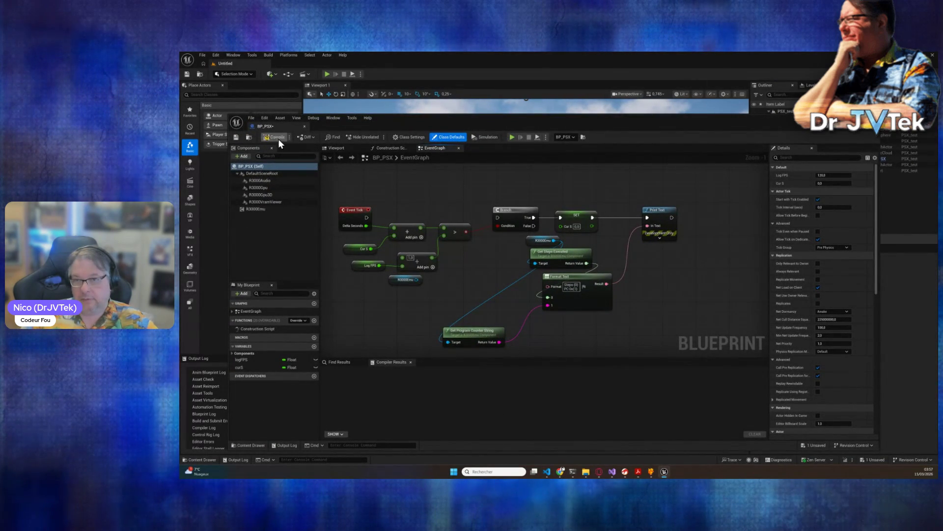
pyautogui.click(237, 137)
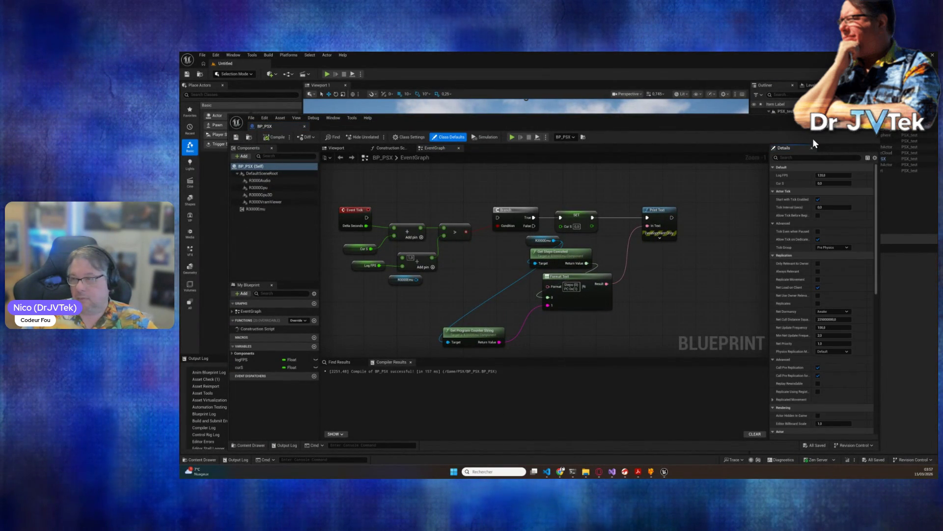
pyautogui.click(305, 70)
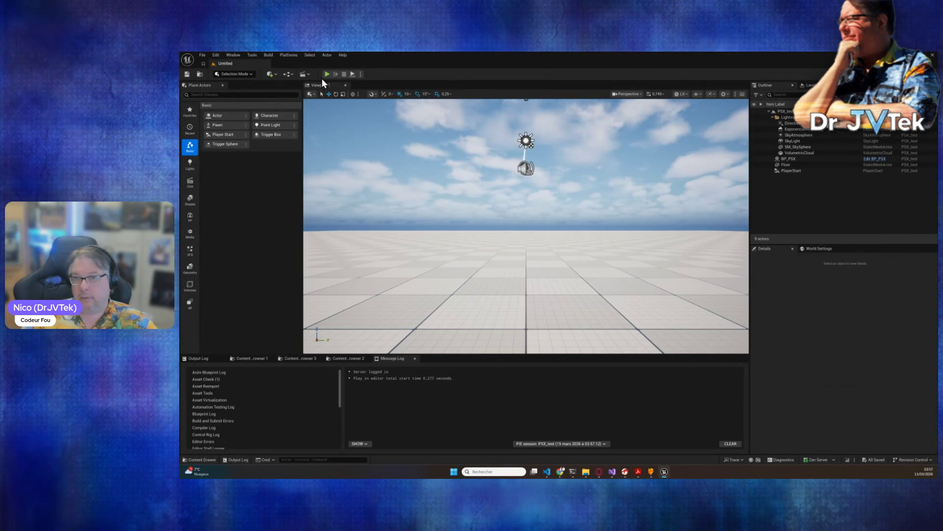
pyautogui.click(326, 74)
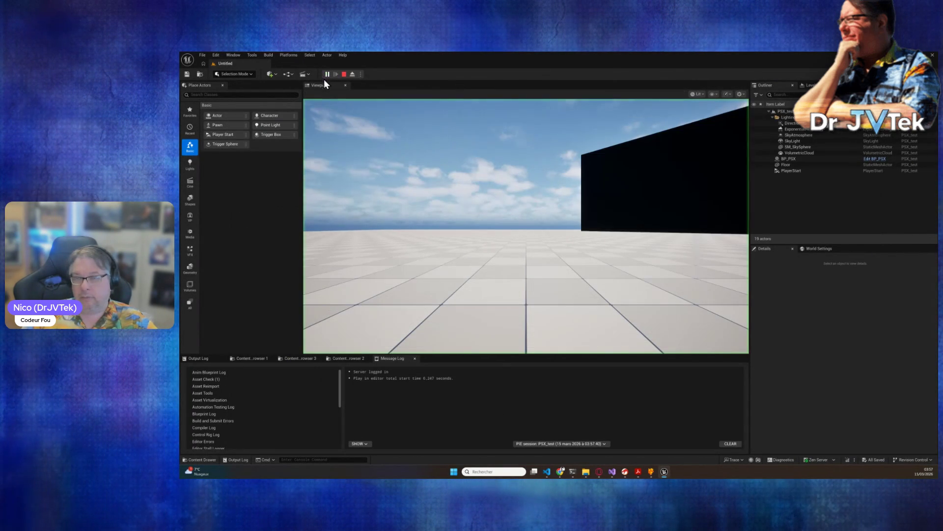
pyautogui.click(544, 218)
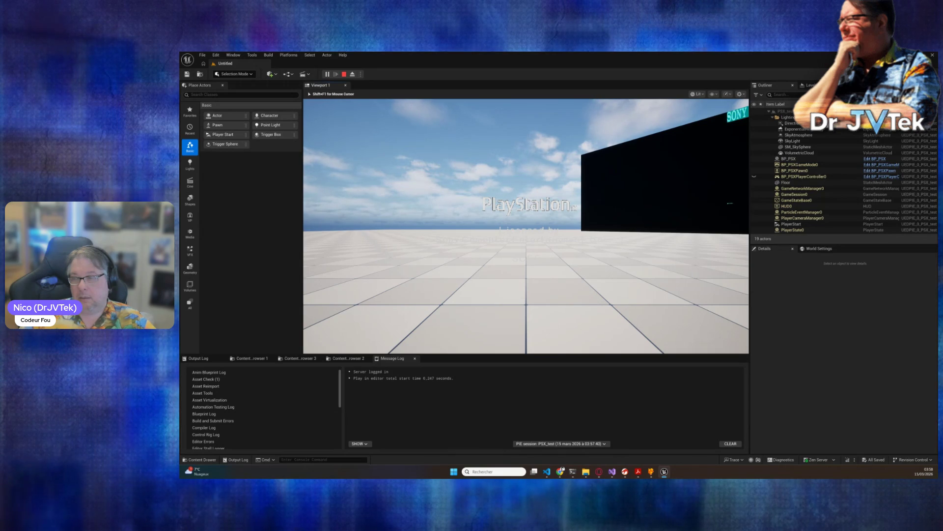
# Let the BIOS boot to the PlayStation logo, glance at the running BP_PSX Blueprint, and show the log
pyautogui.hotkey('alt', 'Tab')
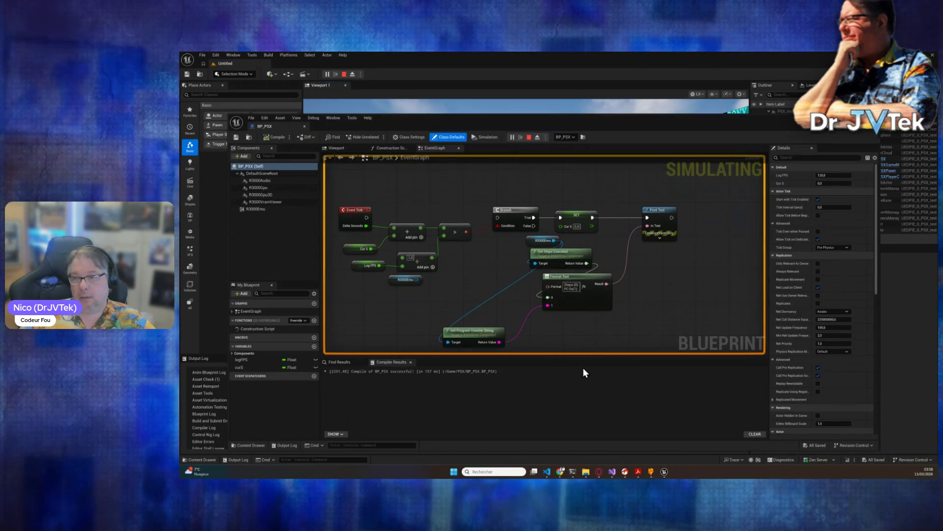
pyautogui.hotkey('alt', 'Tab')
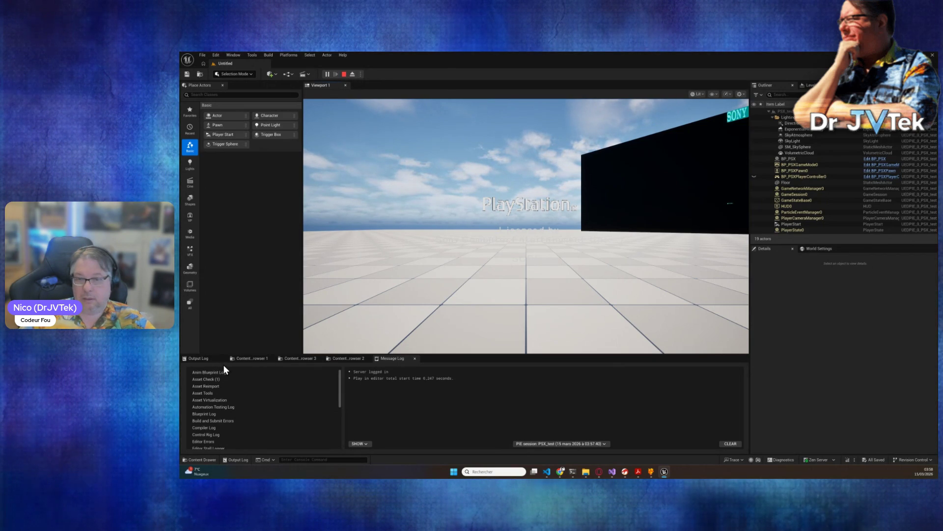
pyautogui.click(211, 359)
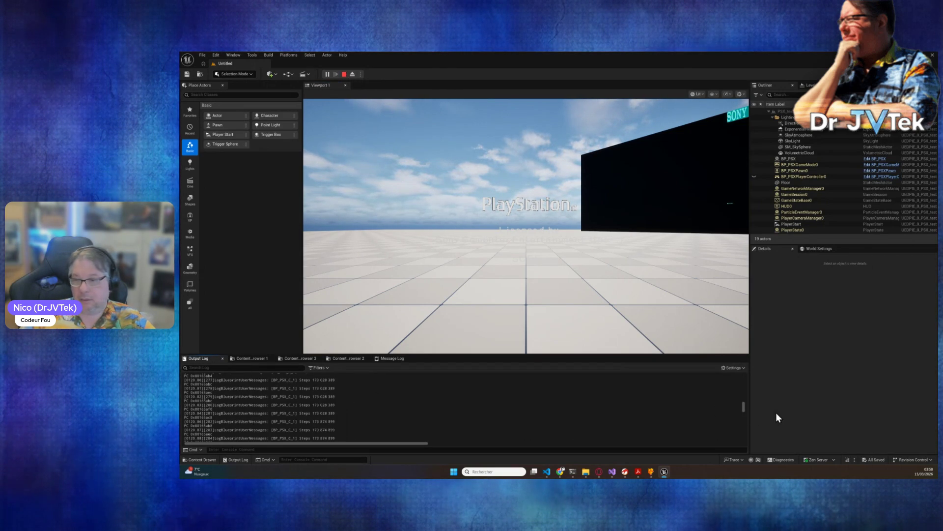
# Inspect the BP_PSX step-count messages in the Output Log, then stop PIE
pyautogui.moveTo(744, 407); pyautogui.dragTo(748, 437)
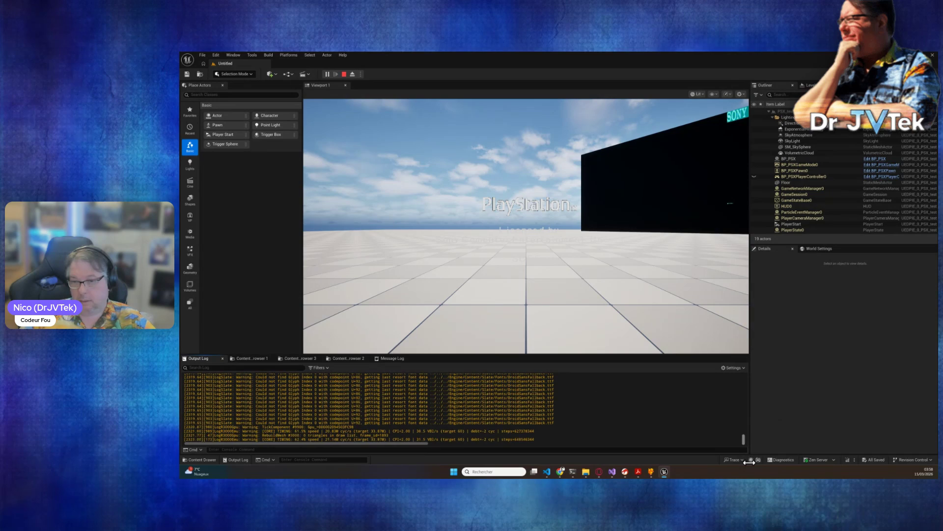
pyautogui.scroll(10, 578, 428)
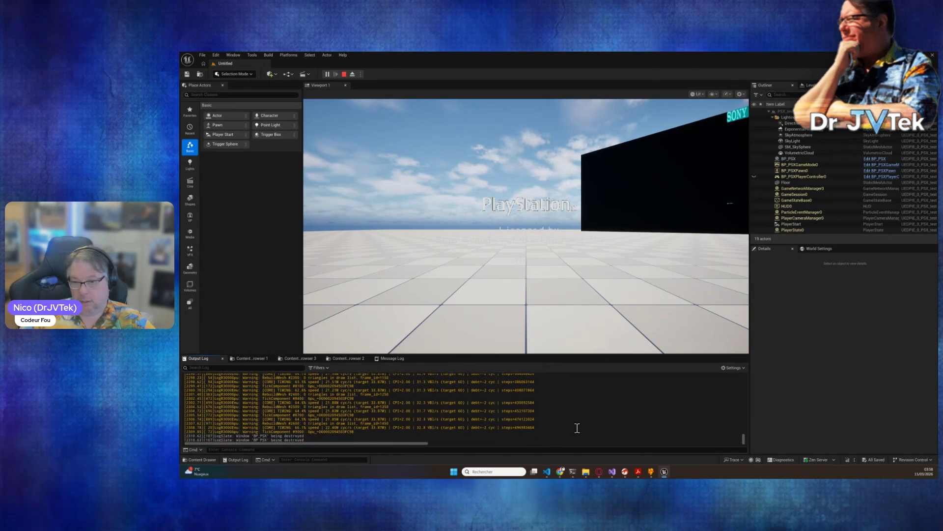
pyautogui.scroll(15, 577, 427)
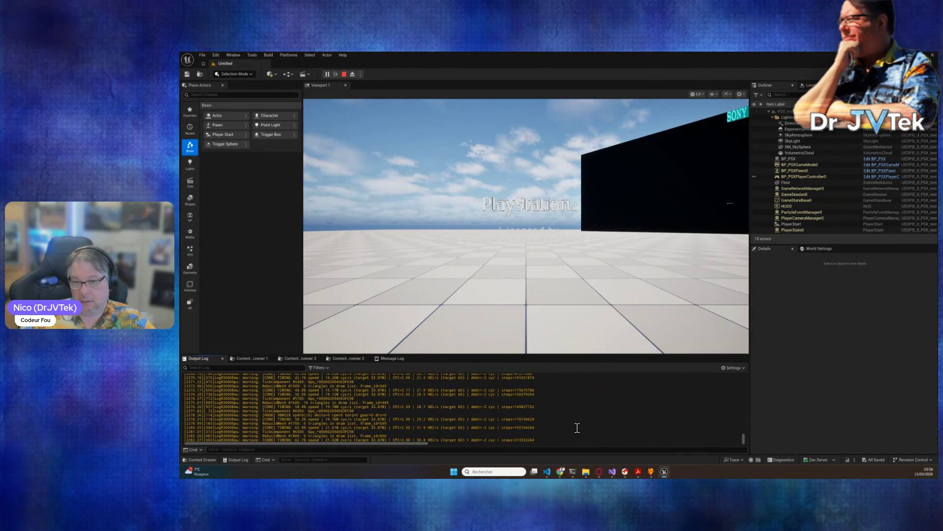
pyautogui.scroll(10, 577, 428)
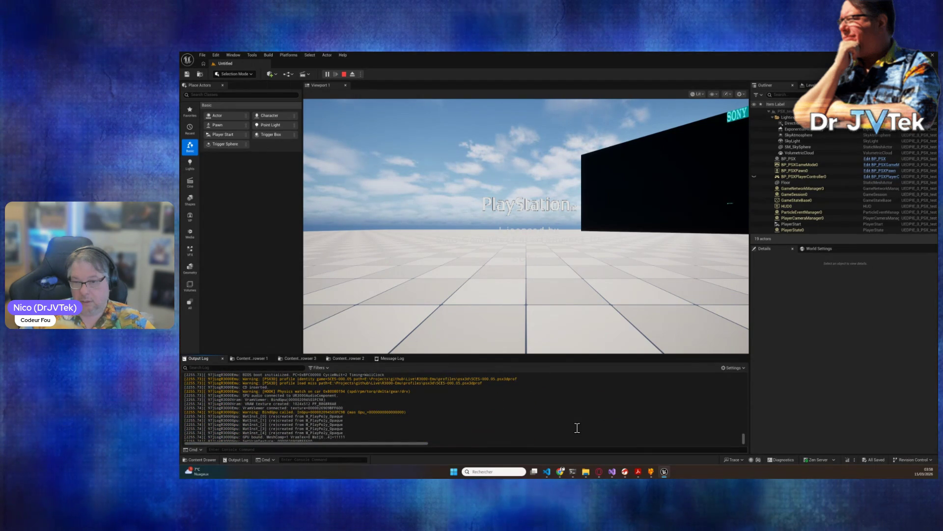
pyautogui.scroll(-1, 578, 428)
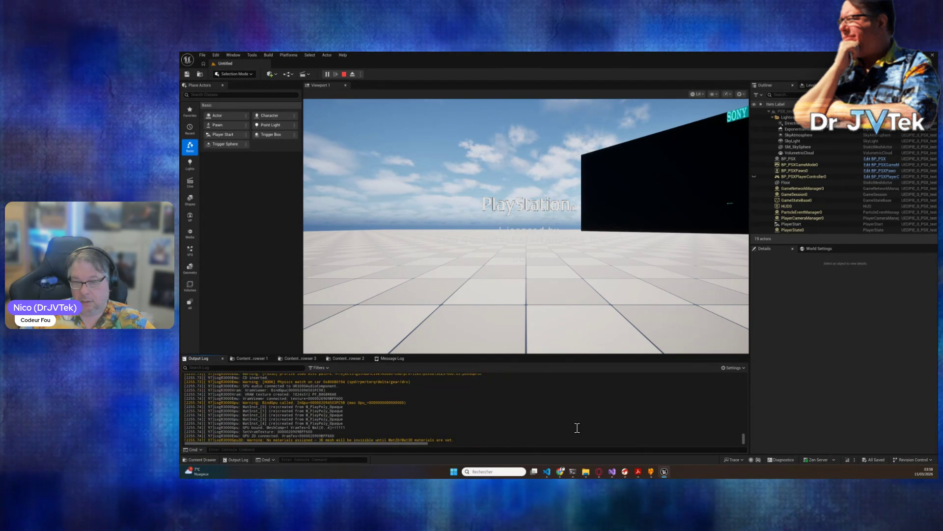
pyautogui.scroll(-3, 577, 428)
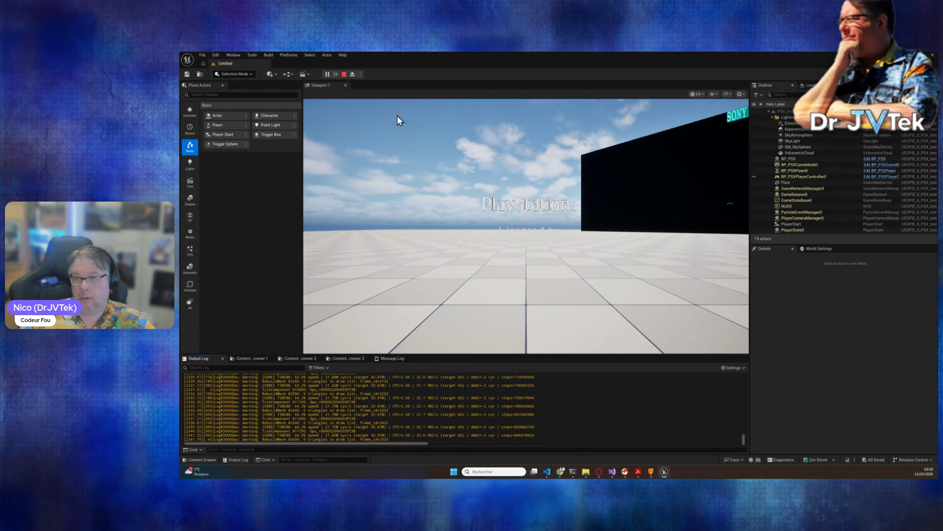
pyautogui.click(344, 74)
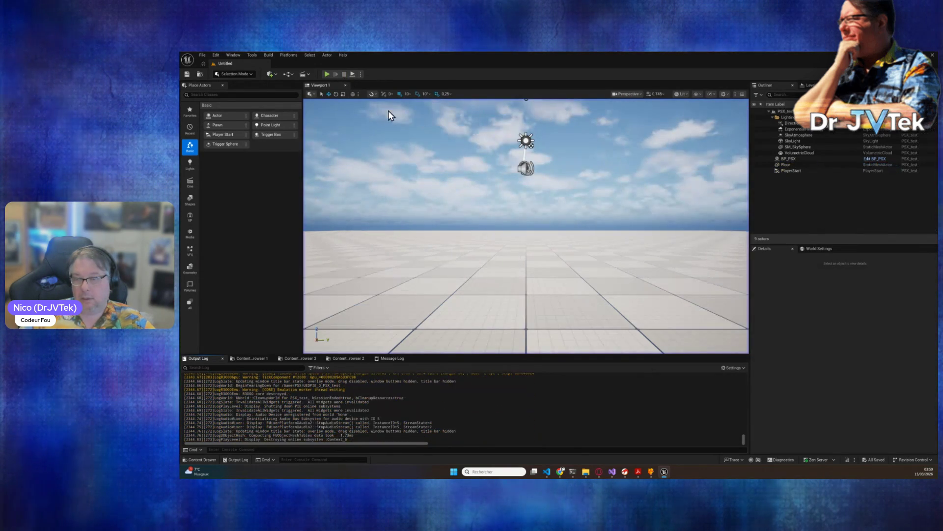
# Ask Claude Code in French whether it tested the fix, since it hangs after the second PlayStation logo
pyautogui.moveTo(573, 471)
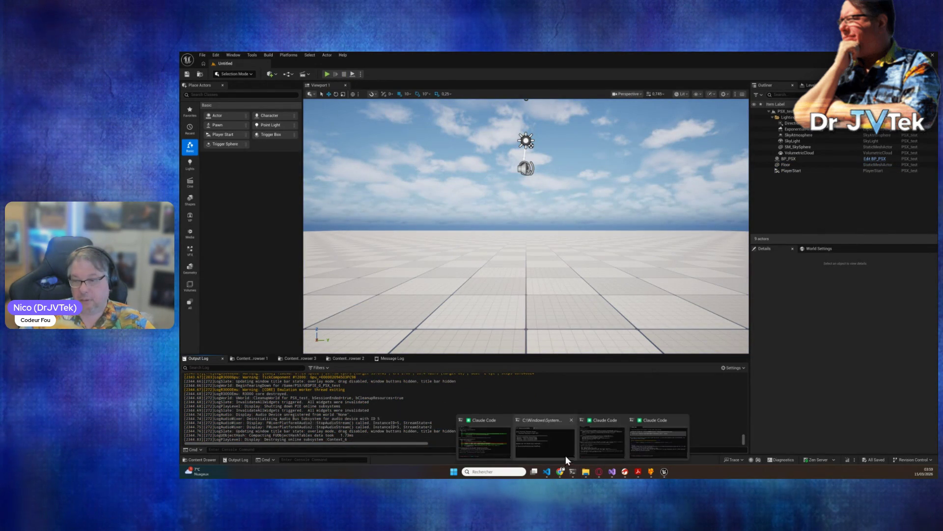
pyautogui.click(600, 445)
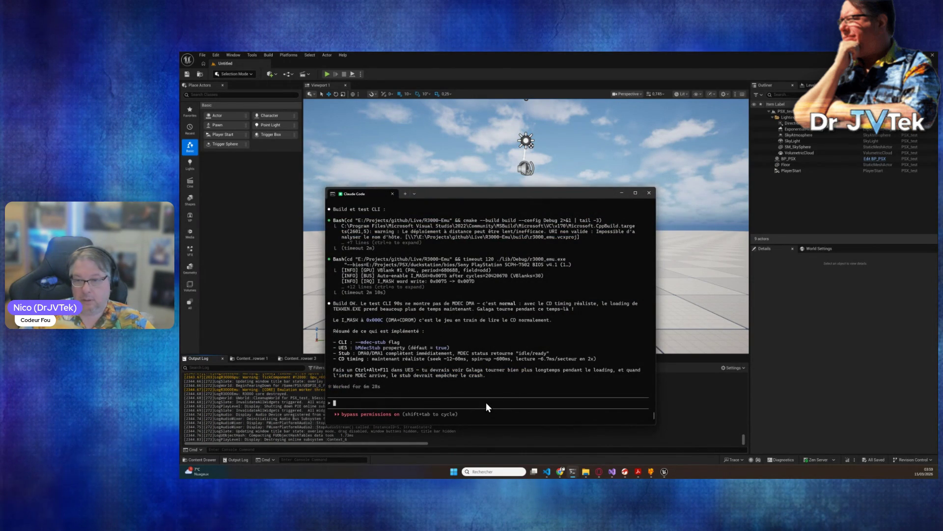
pyautogui.write("tu l'a testé ? car c")
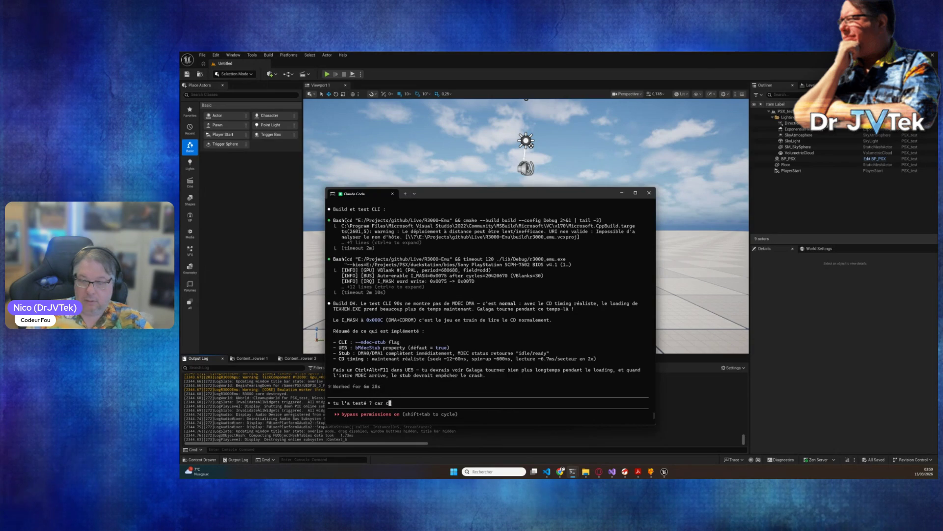
pyautogui.write('a bloqu')
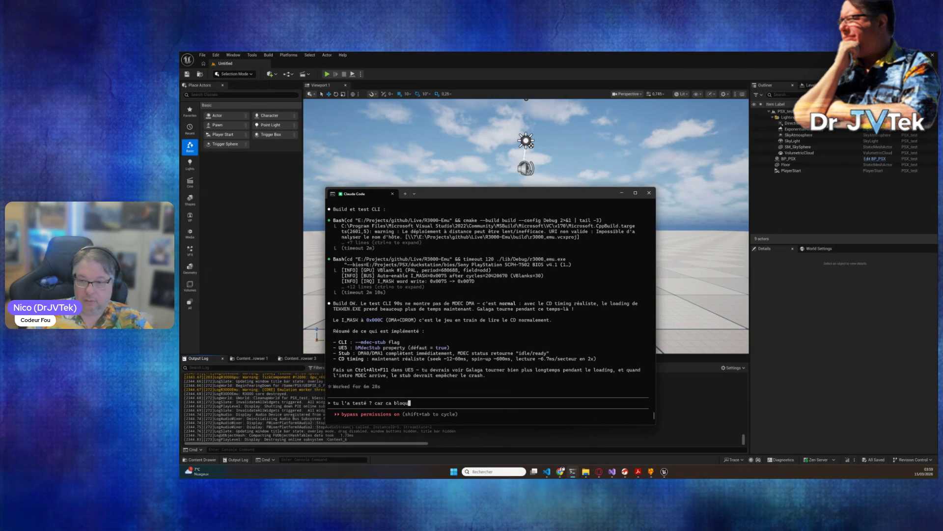
pyautogui.write('e au book ')
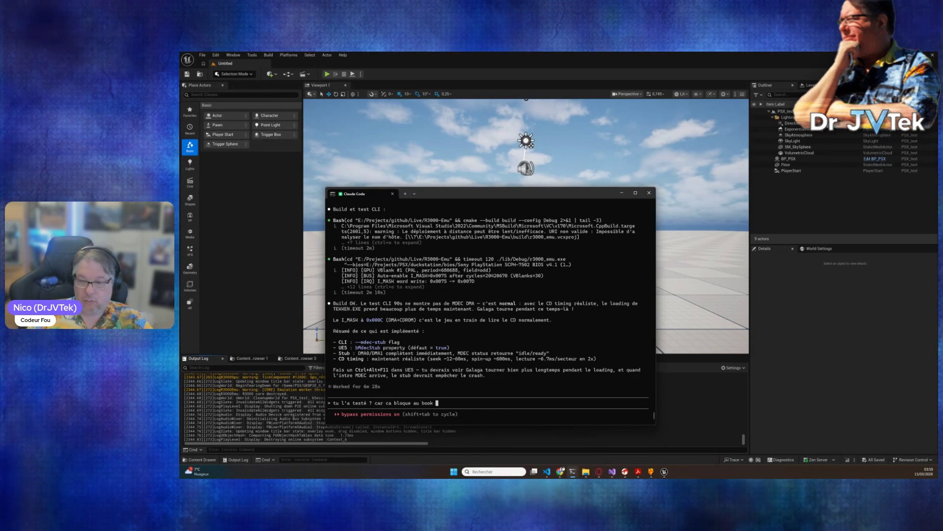
pyautogui.press('BackSpace')
pyautogui.press('BackSpace')
pyautogui.press('BackSpace')
pyautogui.press('BackSpace')
pyautogui.press('BackSpace')
pyautogui.write('aprés le ')
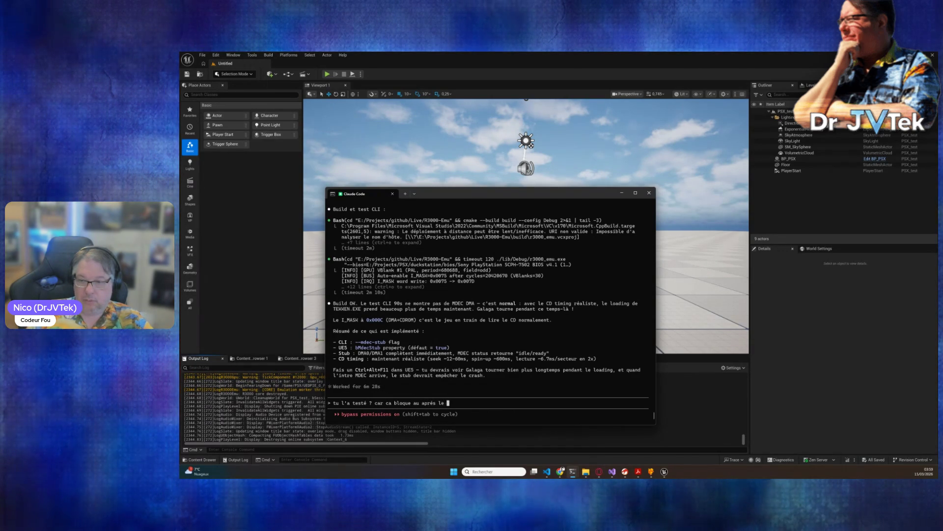
pyautogui.write('2eme logo ')
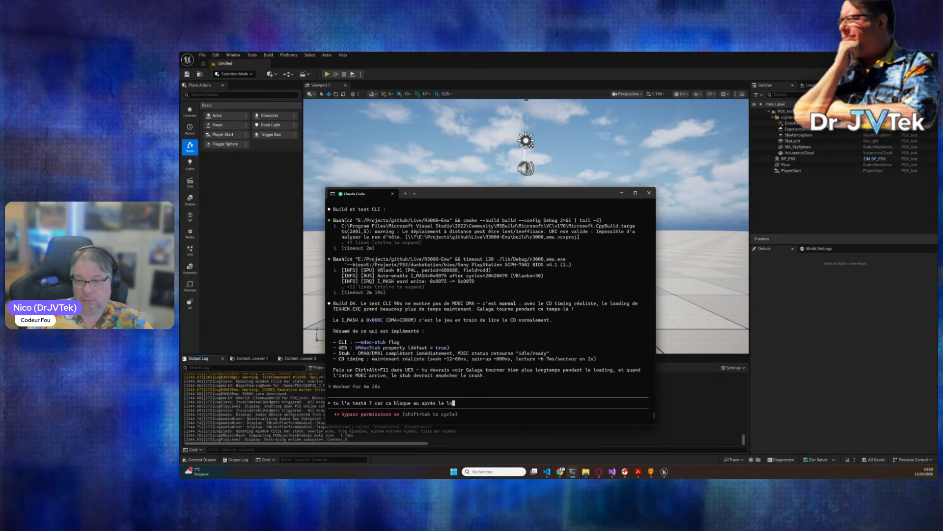
pyautogui.write('laystti')
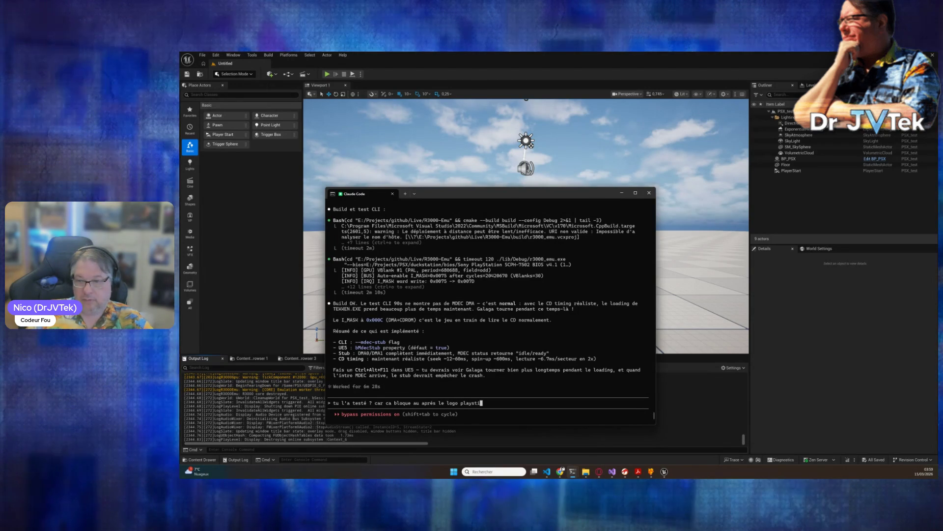
pyautogui.press('BackSpace')
pyautogui.press('BackSpace')
pyautogui.write('ion maintenant')
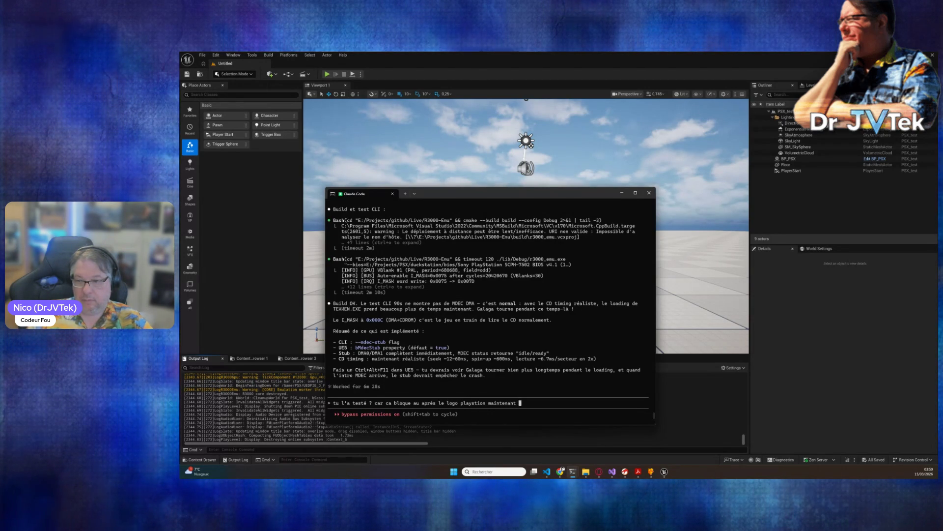
pyautogui.press('Return')
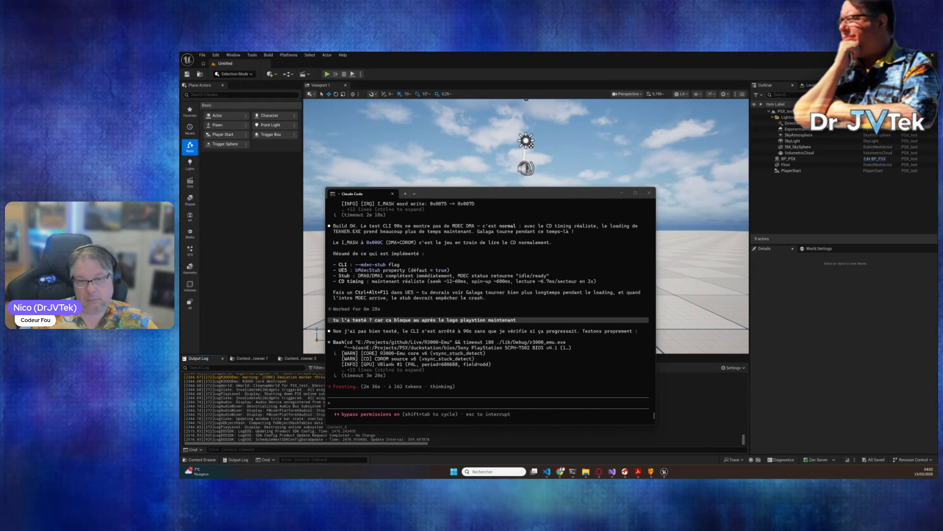
pyautogui.moveTo(511, 196)
pyautogui.mouseDown()
pyautogui.moveTo(632, 142)
pyautogui.moveTo(518, 175)
pyautogui.mouseUp()
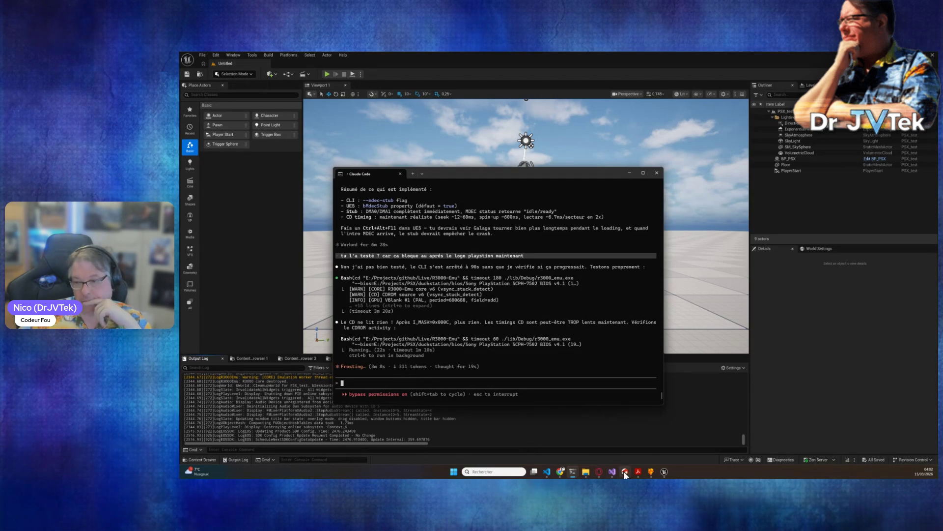
# Bring Chrome forward and open the psx-spx Macroblock Decoder (MDEC) page
pyautogui.moveTo(593, 473)
pyautogui.click(561, 472)
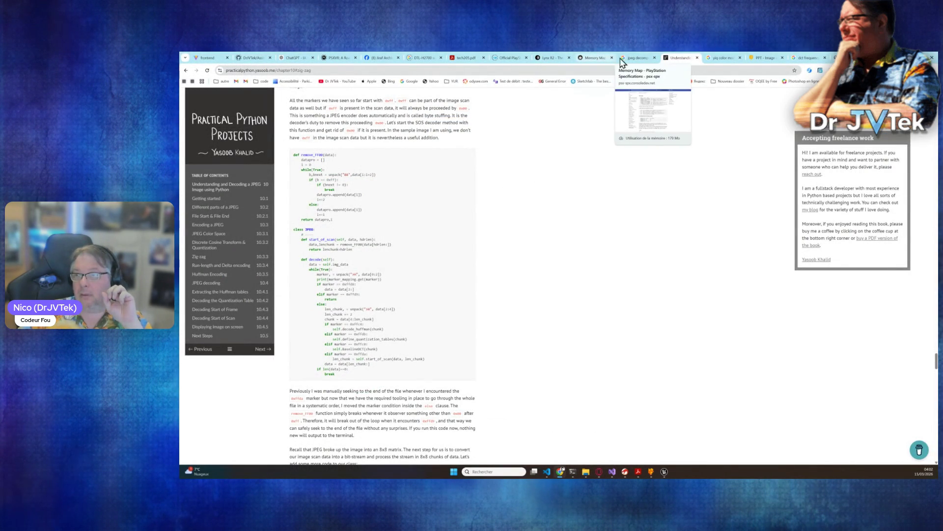
pyautogui.click(511, 60)
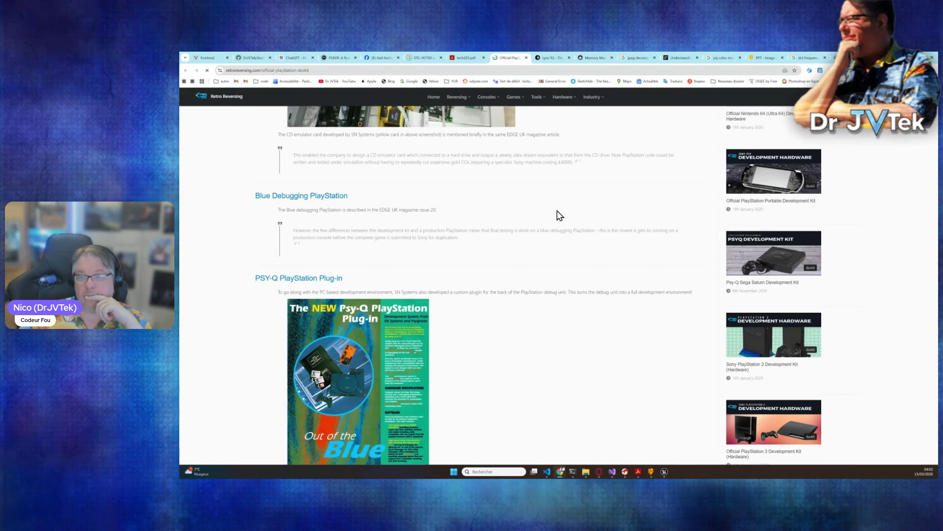
pyautogui.scroll(7, 560, 218)
pyautogui.scroll(-2, 563, 224)
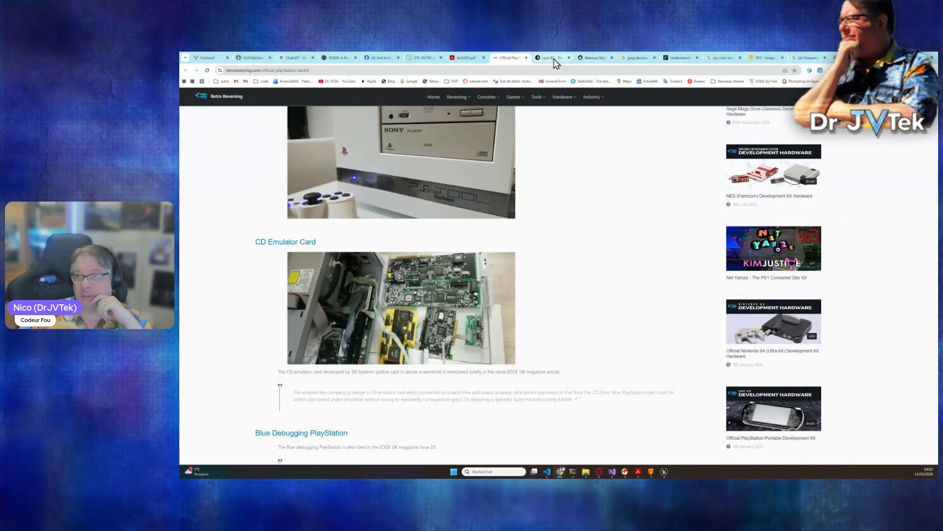
pyautogui.click(589, 59)
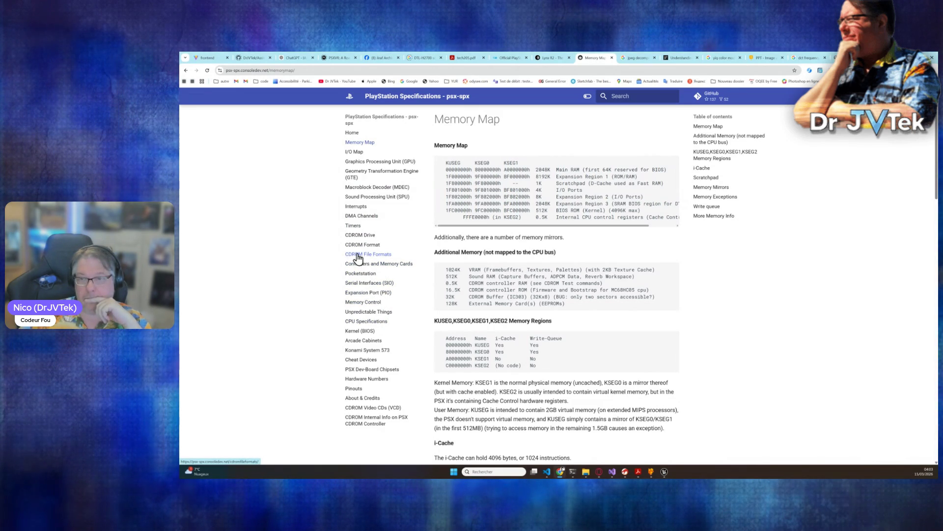
pyautogui.click(368, 191)
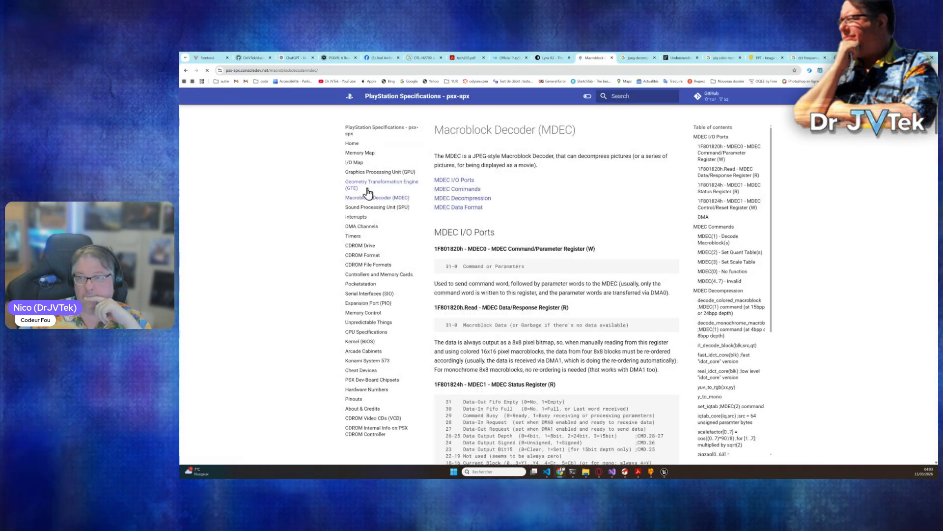
# Scroll into MDEC decompression and highlight the Cr and Cb rl_decode_block lines
pyautogui.scroll(-3, 594, 321)
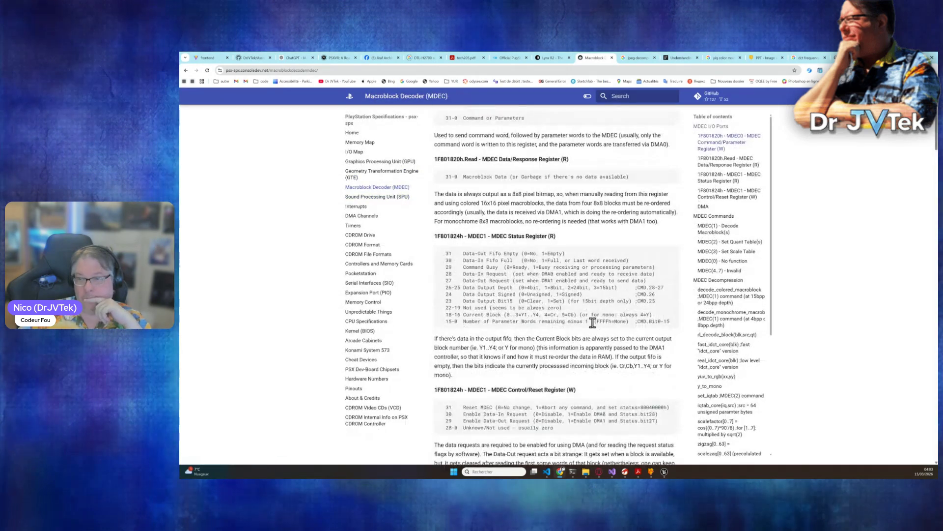
pyautogui.scroll(-6, 593, 322)
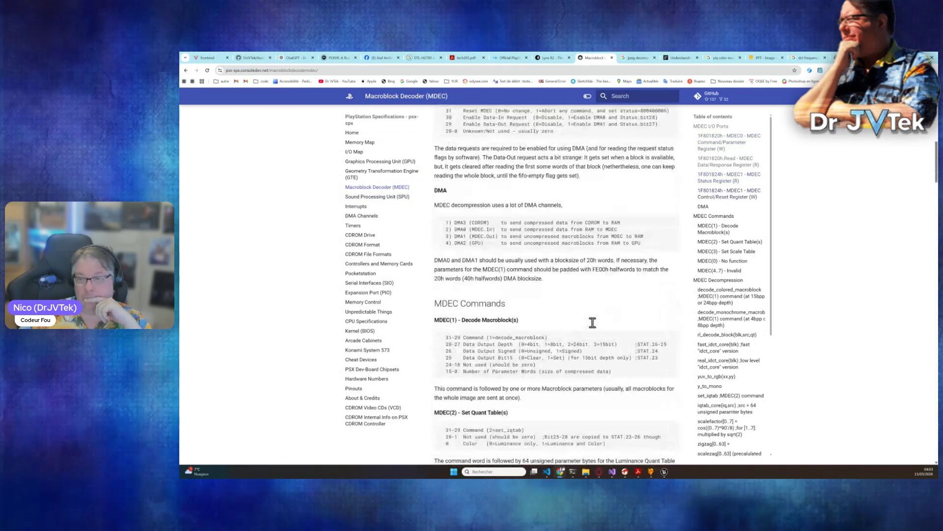
pyautogui.scroll(-7, 592, 322)
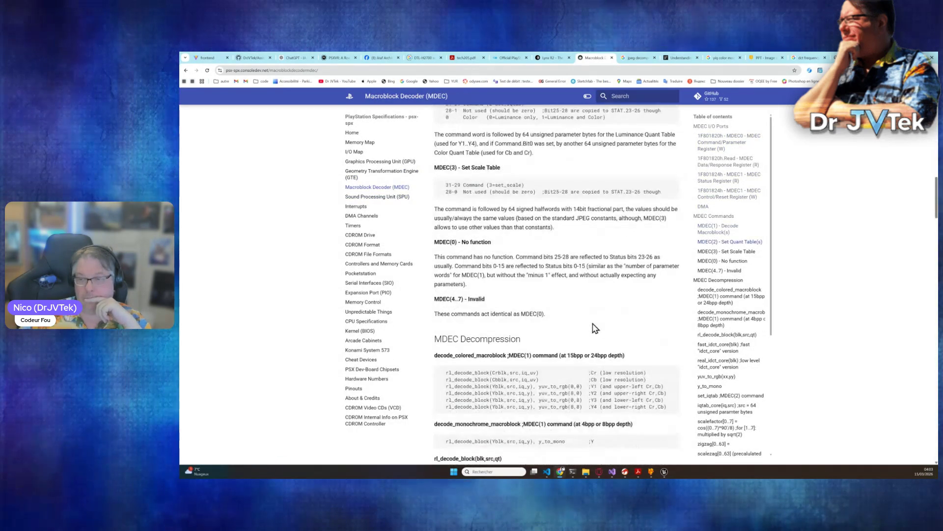
pyautogui.scroll(-2, 594, 328)
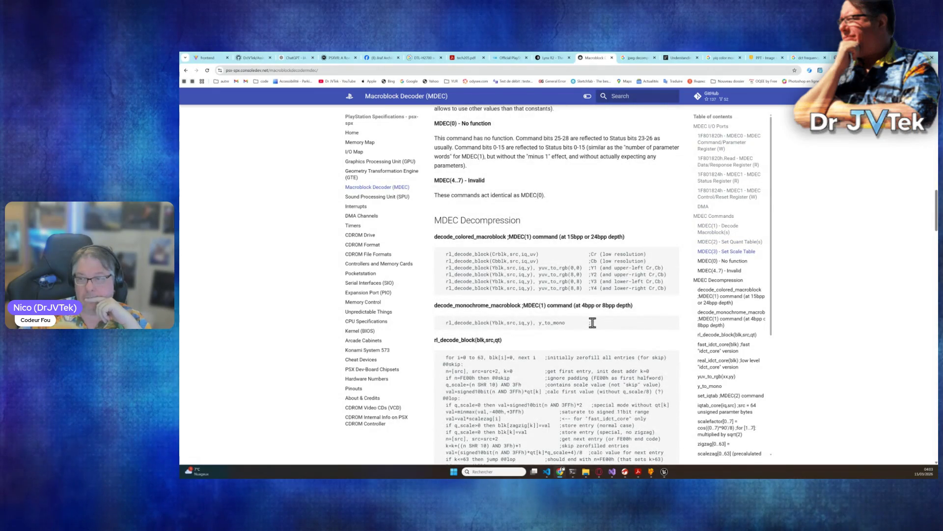
pyautogui.scroll(-1, 593, 321)
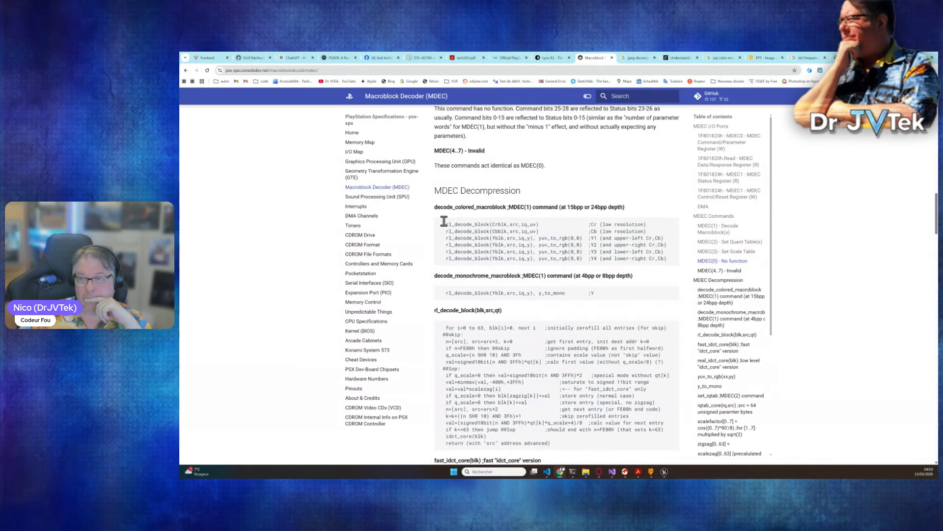
pyautogui.moveTo(520, 225); pyautogui.dragTo(636, 229)
pyautogui.click(618, 230)
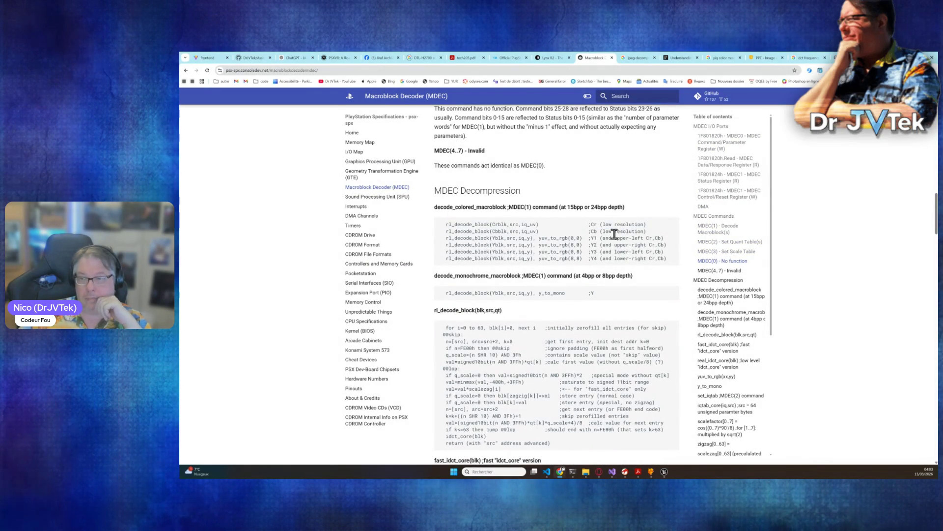
pyautogui.doubleClick(529, 225)
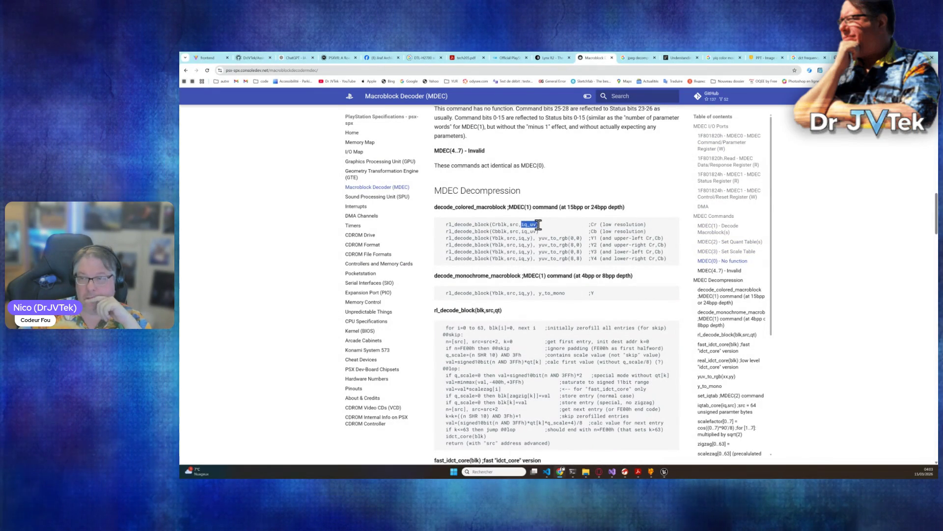
pyautogui.click(593, 225)
pyautogui.doubleClick(594, 225)
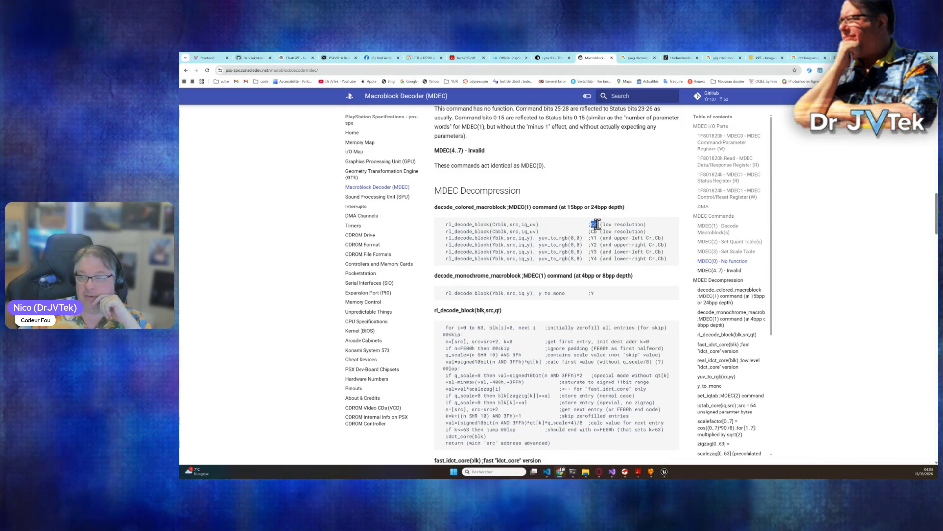
pyautogui.moveTo(593, 225); pyautogui.dragTo(594, 230)
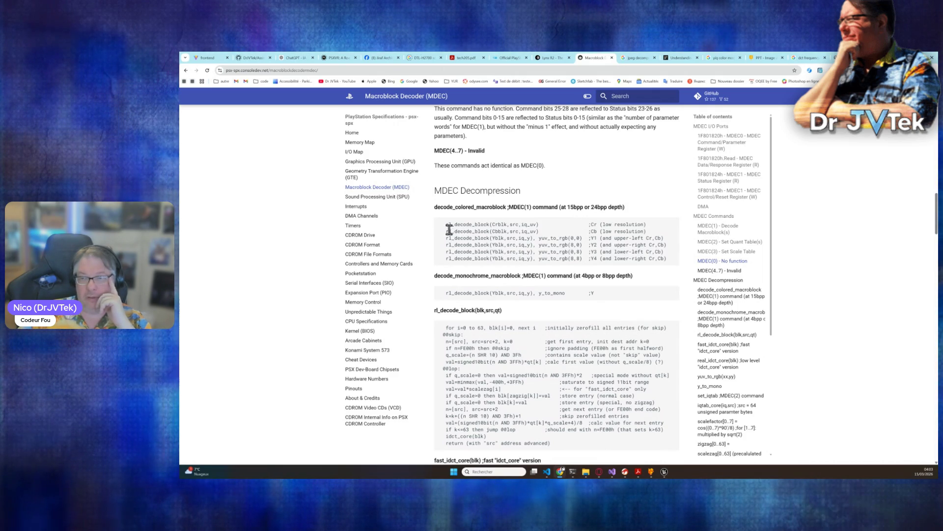
pyautogui.moveTo(442, 224)
pyautogui.mouseDown()
pyautogui.moveTo(543, 219)
pyautogui.moveTo(663, 237)
pyautogui.mouseUp()
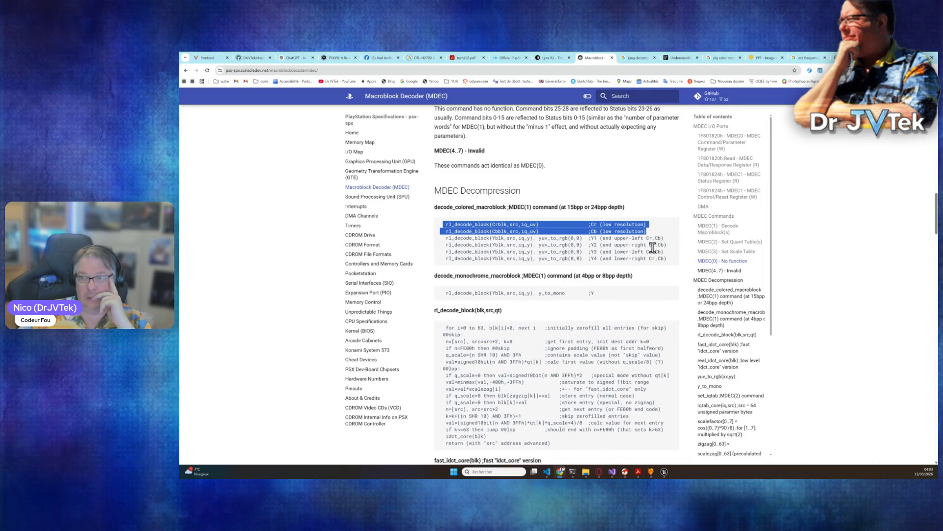
# Highlight the fast_idct_core pseudocode and read on to the zigzag and set_scale_table sections
pyautogui.scroll(2, 553, 287)
pyautogui.scroll(-1, 552, 287)
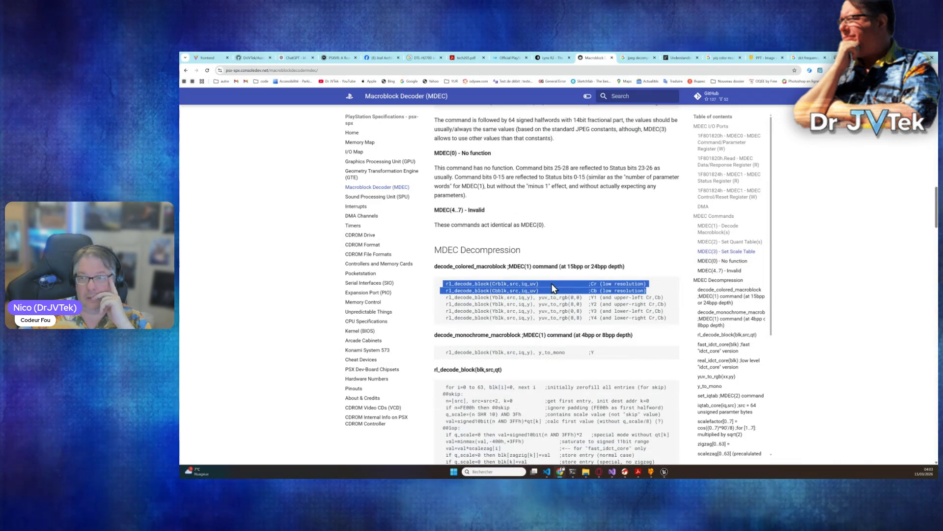
pyautogui.scroll(4, 552, 283)
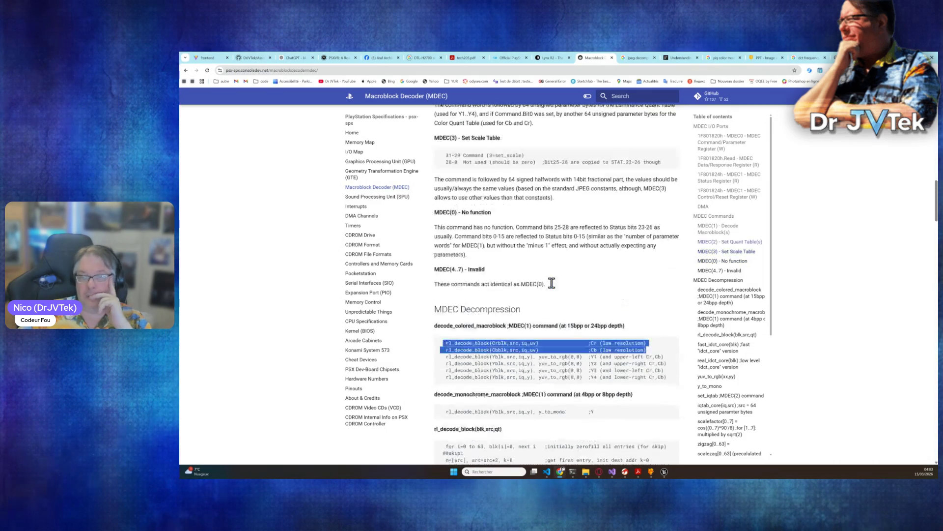
pyautogui.scroll(3, 552, 282)
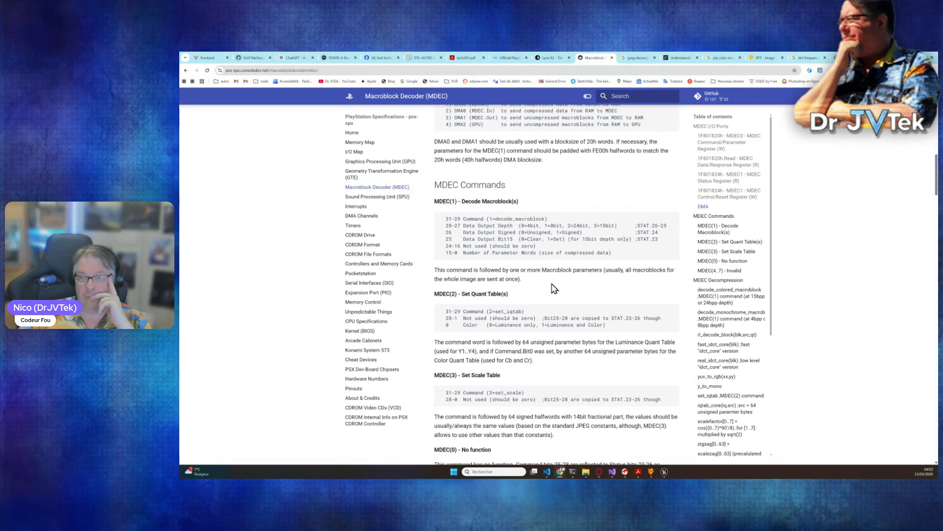
pyautogui.scroll(-9, 554, 288)
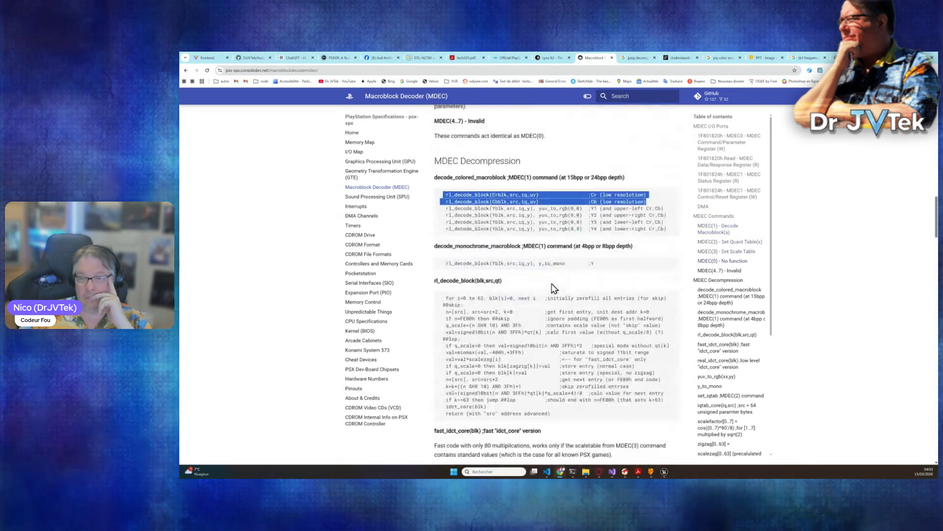
pyautogui.scroll(-5, 552, 282)
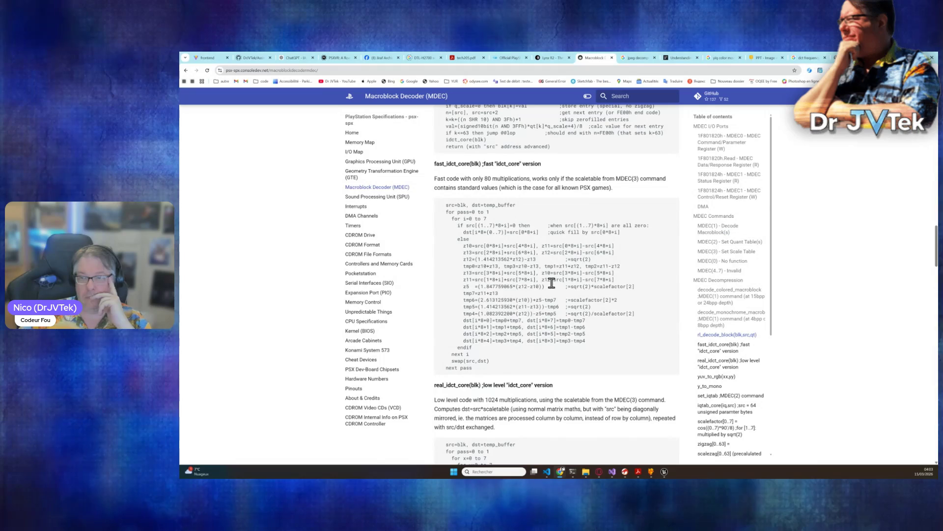
pyautogui.moveTo(444, 206); pyautogui.dragTo(506, 368)
pyautogui.click(541, 324)
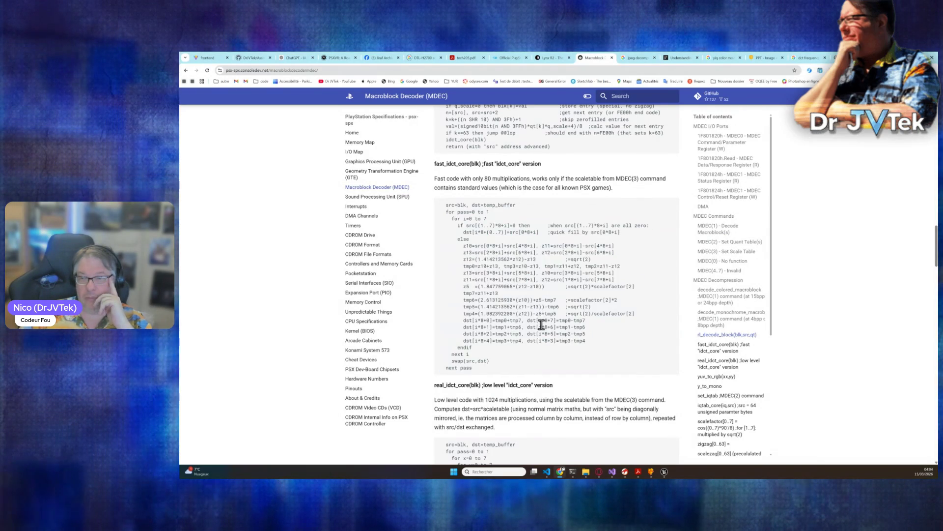
pyautogui.scroll(-15, 553, 330)
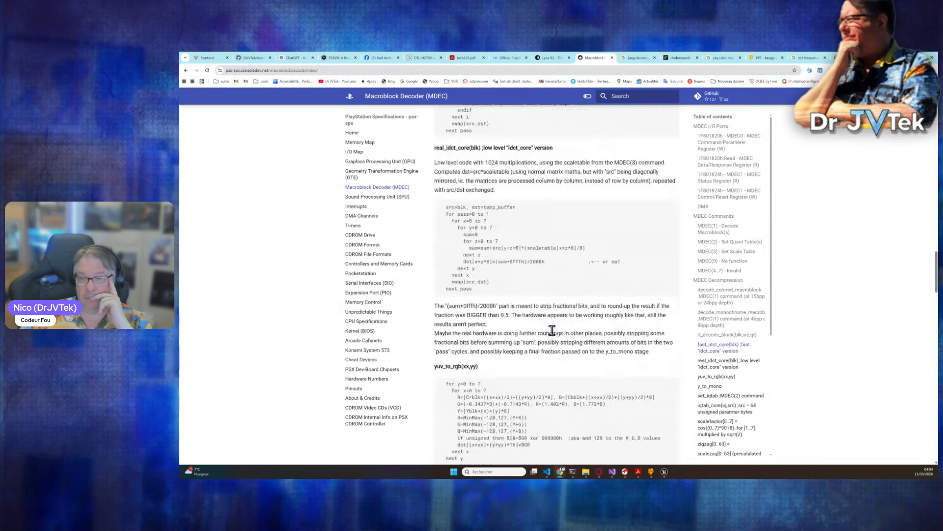
pyautogui.scroll(-5, 552, 330)
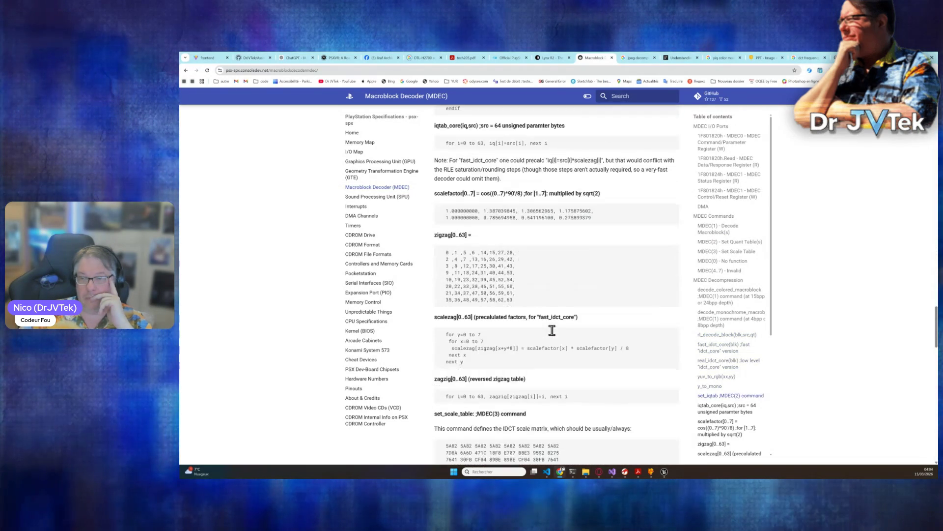
pyautogui.scroll(2, 552, 330)
pyautogui.scroll(2, 552, 331)
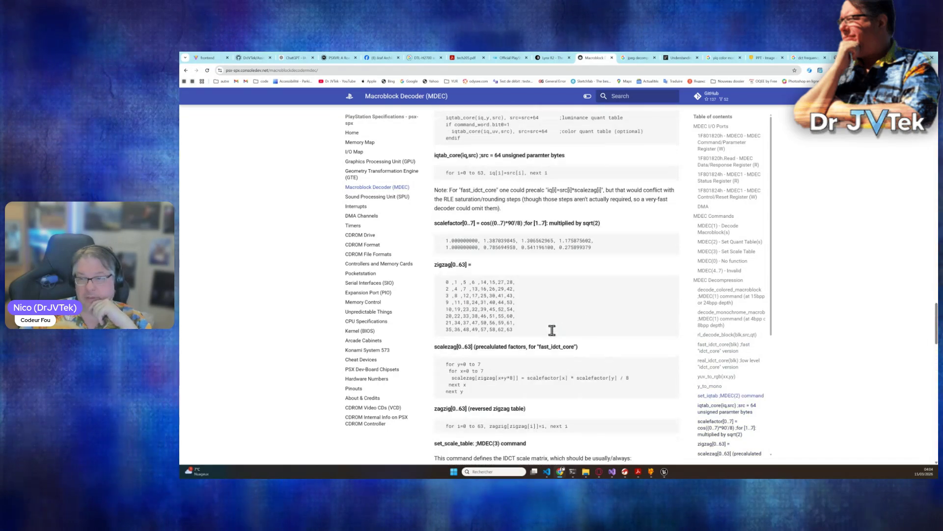
pyautogui.moveTo(446, 282)
pyautogui.mouseDown()
pyautogui.moveTo(525, 325)
pyautogui.moveTo(522, 333)
pyautogui.mouseUp()
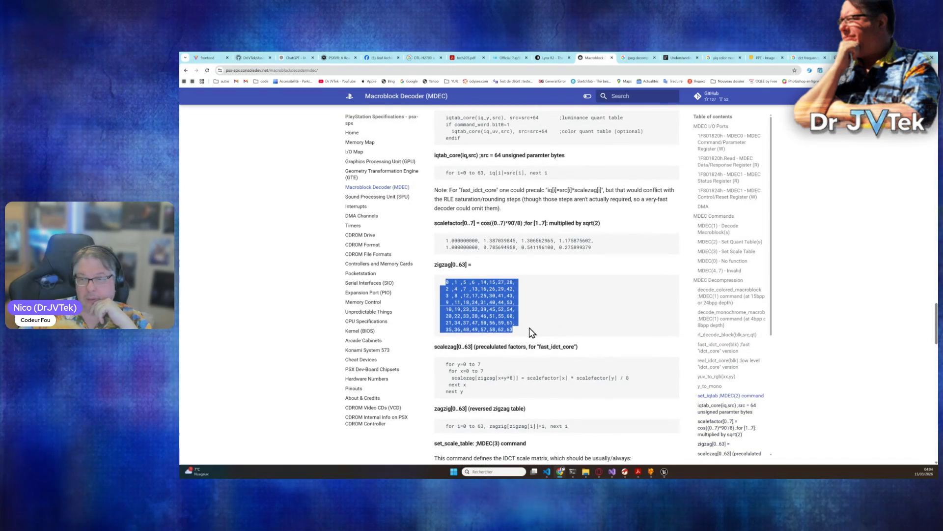
pyautogui.click(604, 320)
pyautogui.scroll(2, 606, 322)
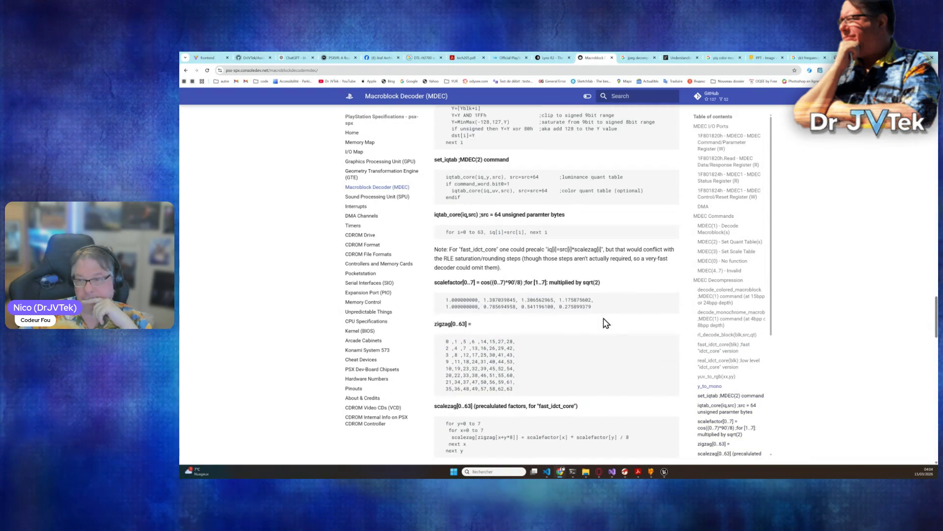
pyautogui.moveTo(591, 370)
pyautogui.mouseDown()
pyautogui.moveTo(419, 339)
pyautogui.moveTo(465, 349)
pyautogui.mouseUp()
pyautogui.click(543, 319)
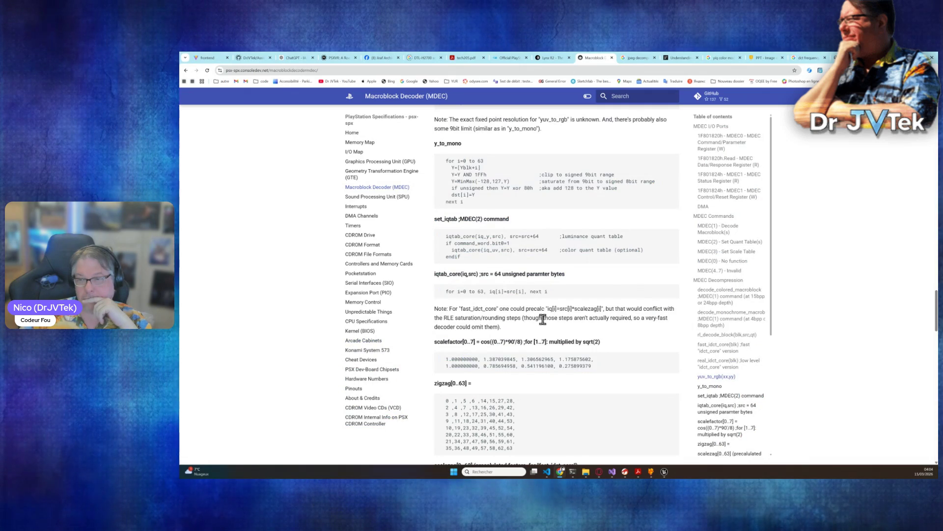
pyautogui.scroll(-7, 517, 317)
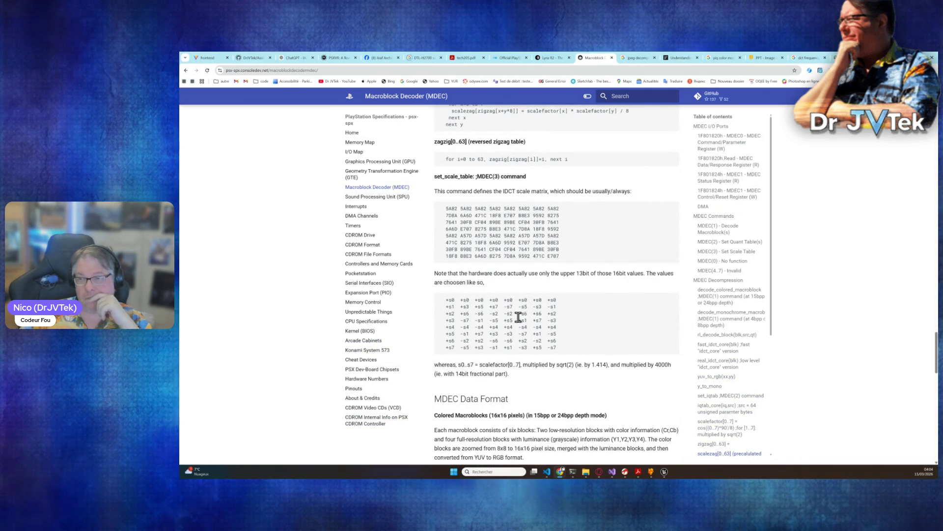
pyautogui.scroll(-3, 518, 318)
pyautogui.scroll(4, 520, 320)
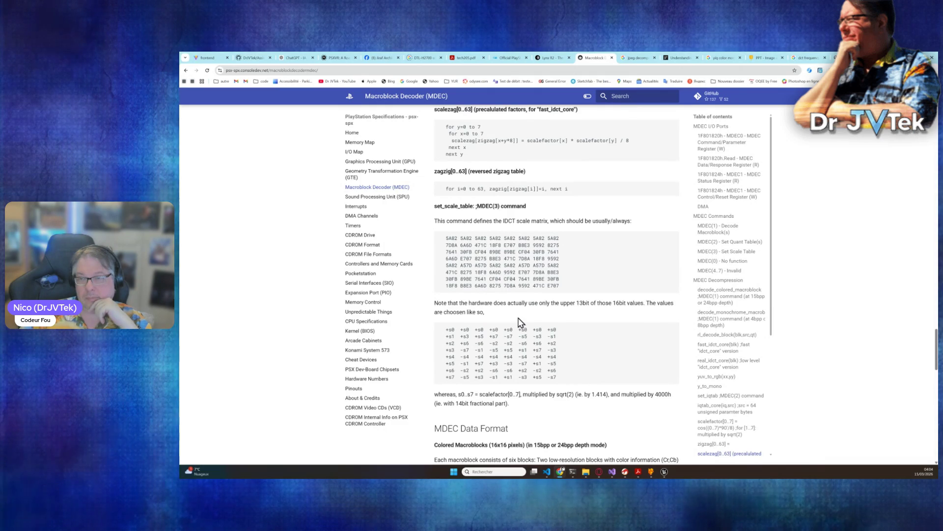
pyautogui.scroll(-1, 517, 322)
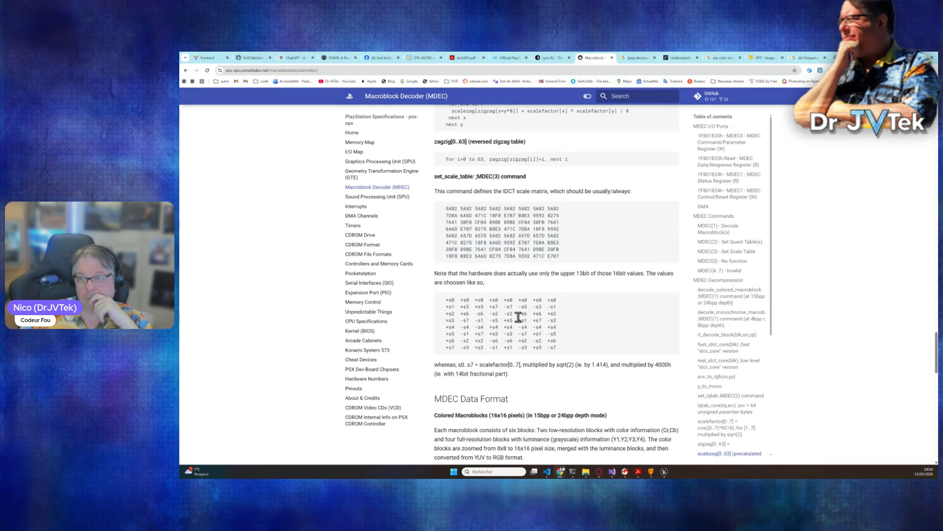
pyautogui.moveTo(560, 257)
pyautogui.mouseDown()
pyautogui.moveTo(484, 243)
pyautogui.moveTo(440, 206)
pyautogui.mouseUp()
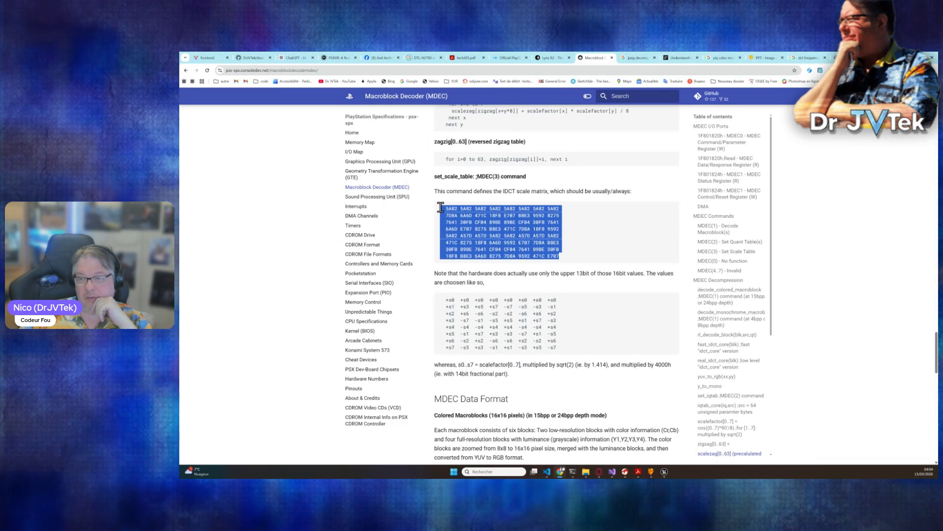
pyautogui.click(611, 314)
pyautogui.moveTo(569, 346)
pyautogui.mouseDown()
pyautogui.moveTo(445, 339)
pyautogui.moveTo(448, 304)
pyautogui.mouseUp()
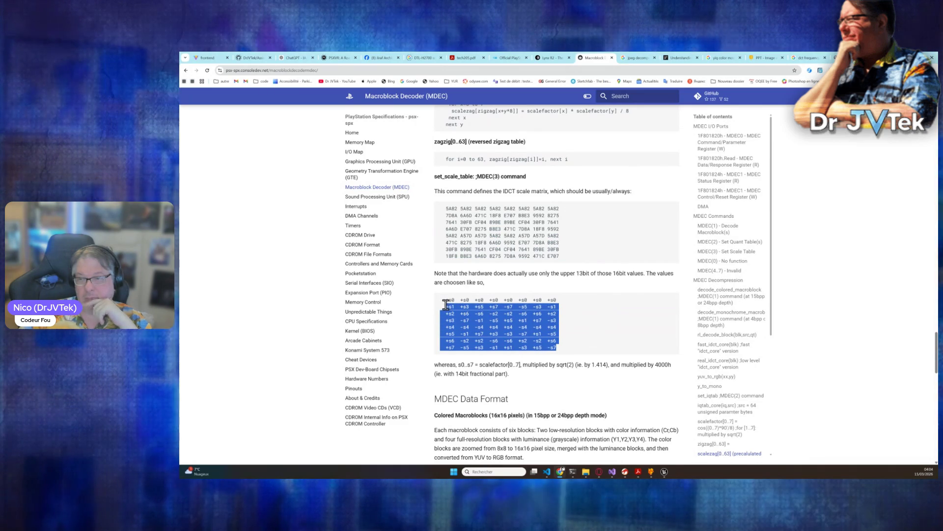
pyautogui.click(496, 314)
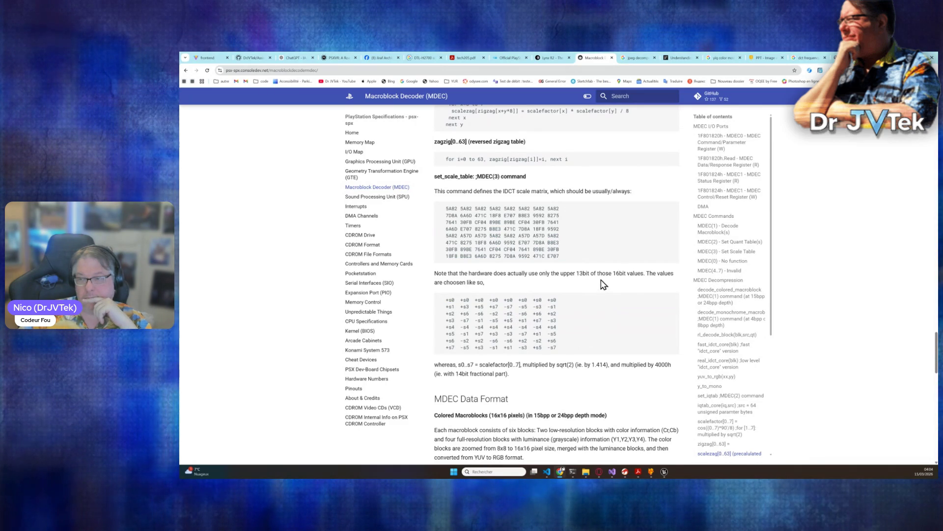
pyautogui.moveTo(668, 271)
pyautogui.mouseDown()
pyautogui.moveTo(664, 286)
pyautogui.moveTo(623, 309)
pyautogui.mouseUp()
pyautogui.click(606, 320)
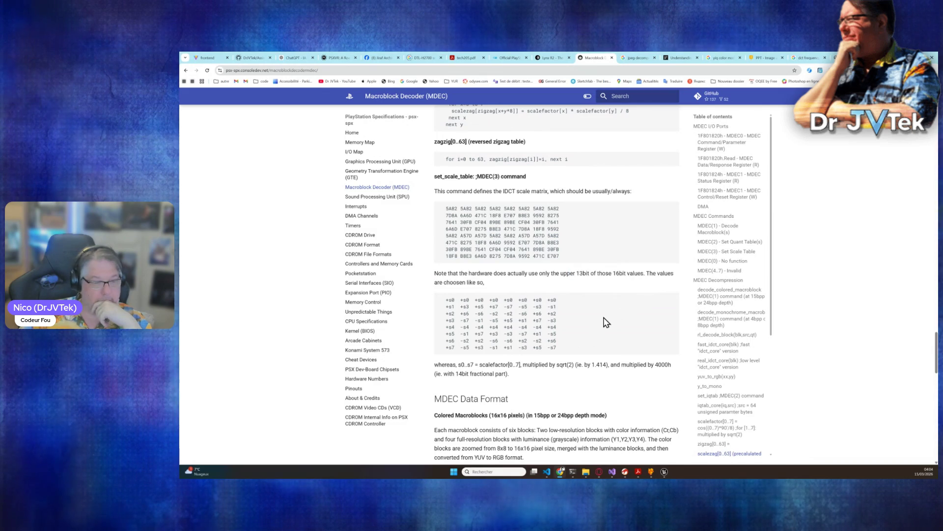
pyautogui.scroll(-2, 606, 320)
pyautogui.scroll(-3, 606, 320)
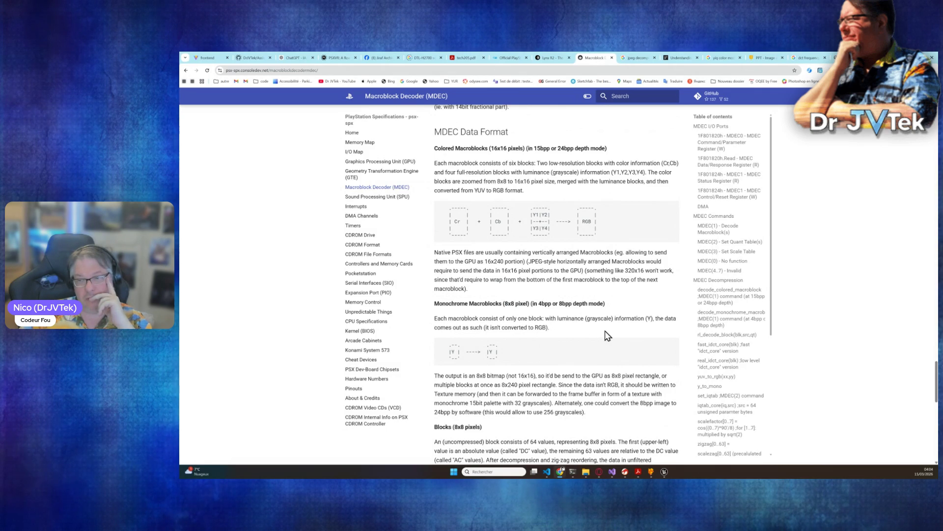
pyautogui.scroll(-10, 606, 335)
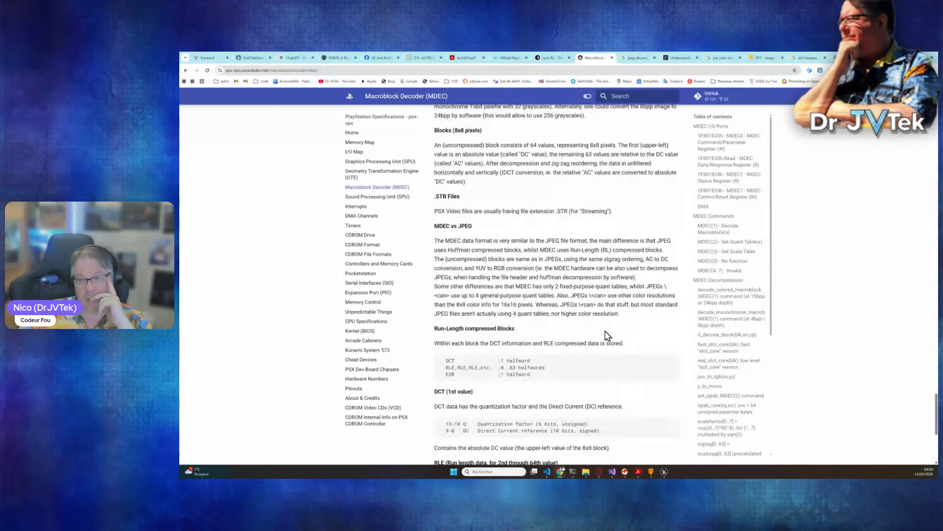
pyautogui.scroll(-2, 605, 336)
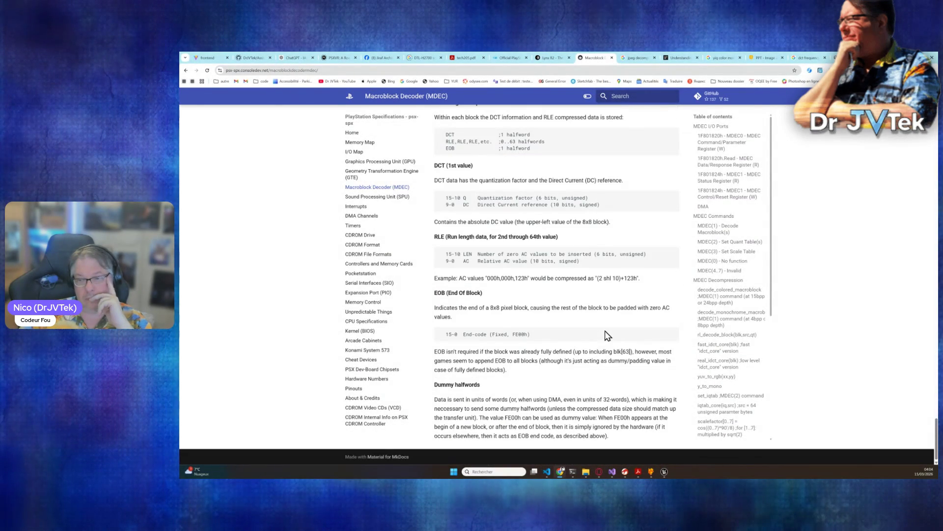
pyautogui.scroll(12, 606, 335)
pyautogui.scroll(-15, 606, 335)
pyautogui.scroll(2, 606, 334)
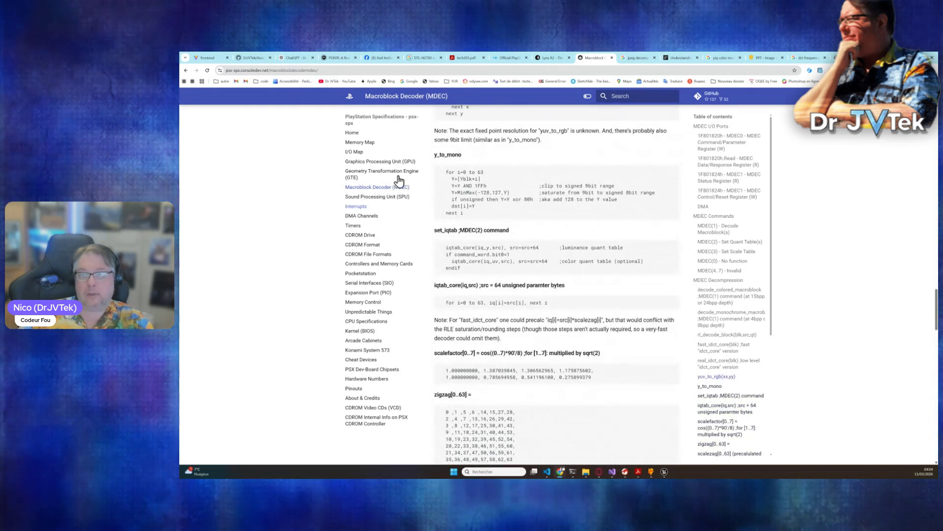
pyautogui.click(341, 73)
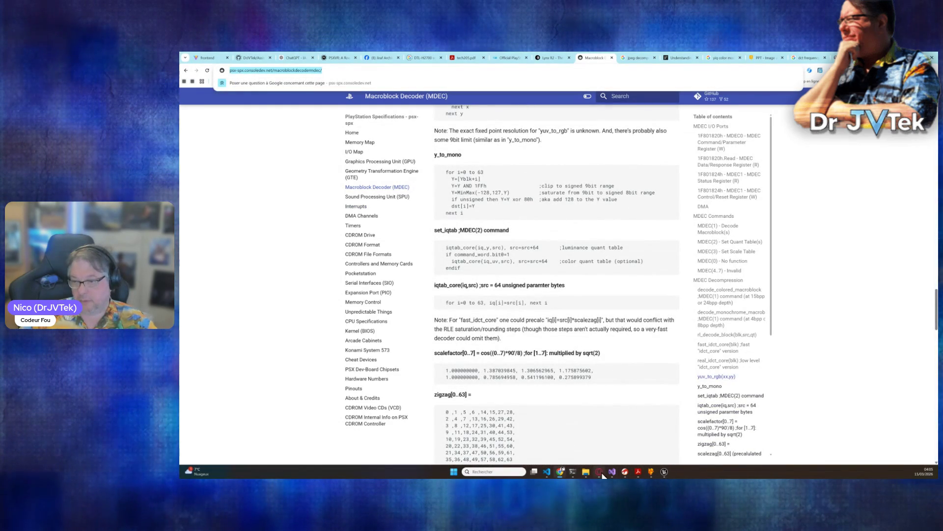
pyautogui.moveTo(575, 472)
pyautogui.click(583, 447)
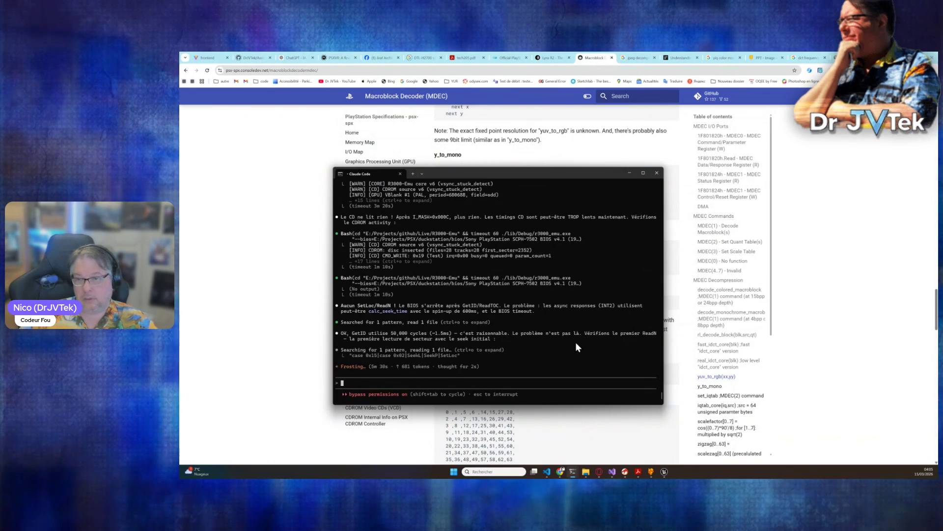
# Select Claude Code's notes on async responses, timeout and GetID timing while it edits cdrom.cpp
pyautogui.moveTo(544, 305); pyautogui.dragTo(632, 313)
pyautogui.hotkey('ctrl', 'c')
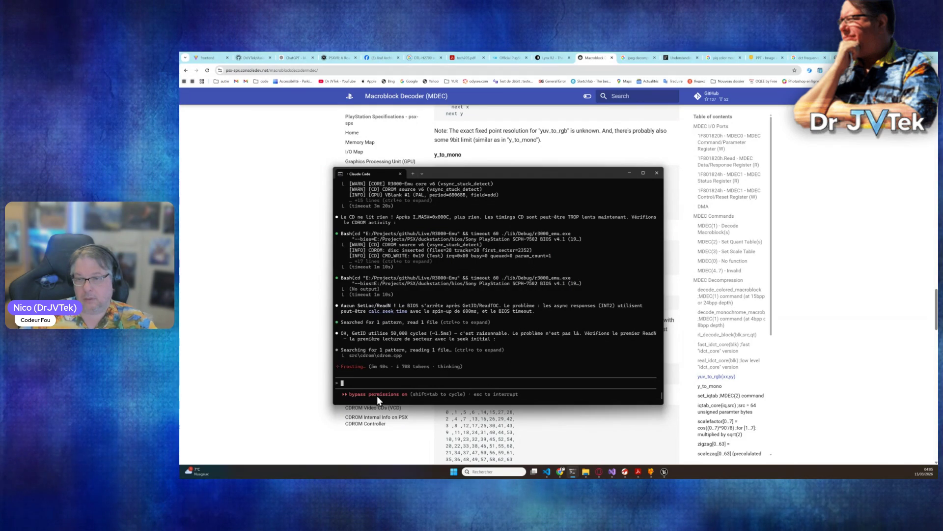
pyautogui.moveTo(432, 331); pyautogui.dragTo(560, 331)
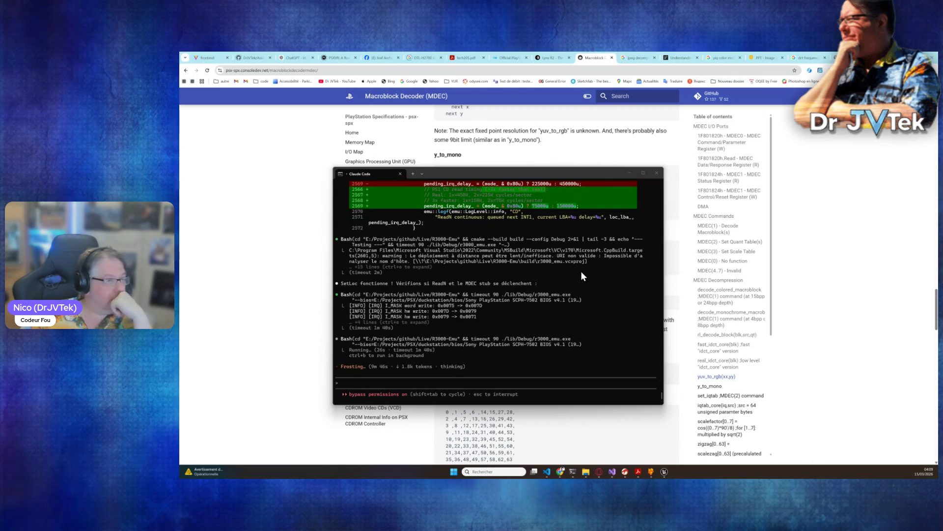
# Watch the cmake build and timeout-90 r3000_emu test in Claude Code, then return to Unreal Editor
pyautogui.click(386, 387)
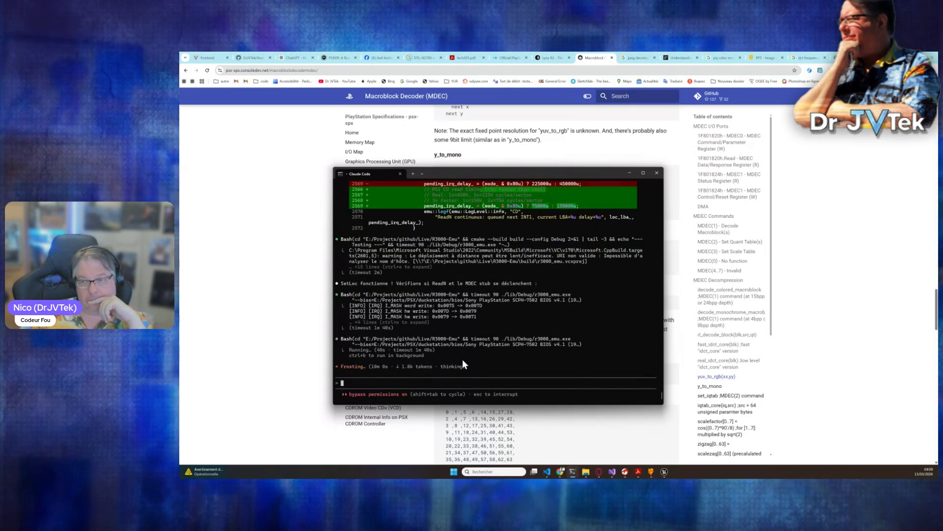
pyautogui.click(663, 470)
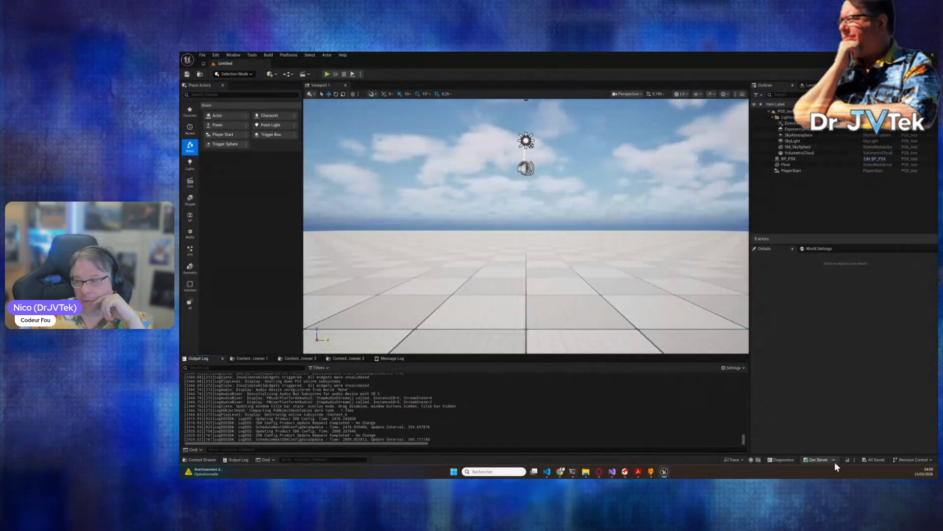
# Live-compile the emulator code, run the level until the PlayStation logo appears, then stop PIE
pyautogui.click(846, 460)
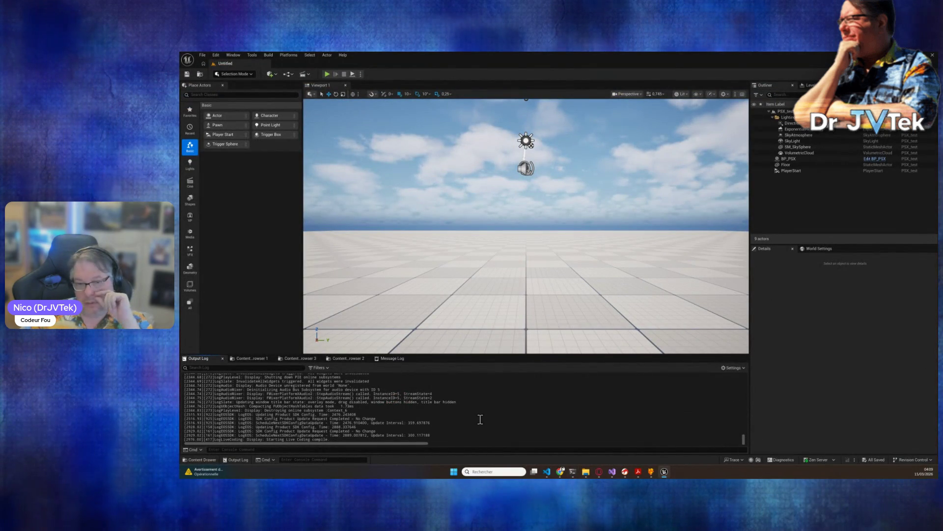
pyautogui.moveTo(573, 472)
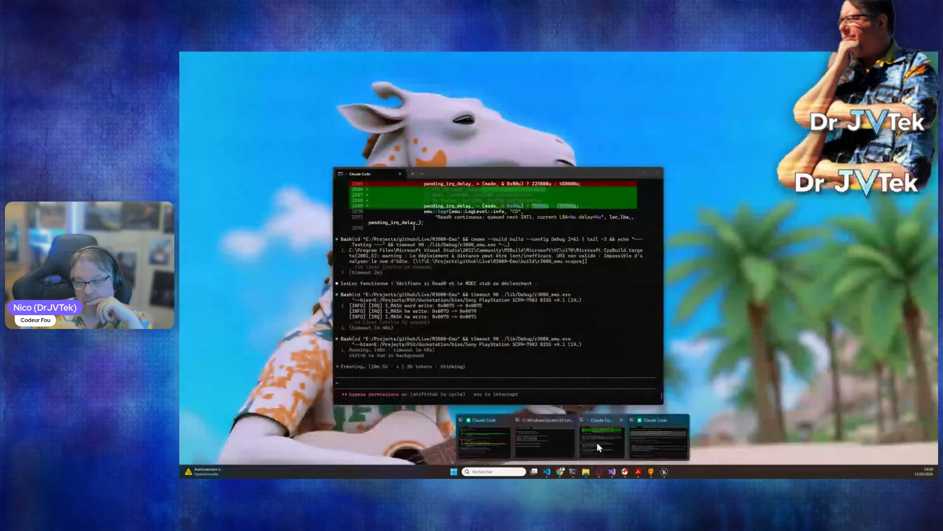
pyautogui.click(597, 441)
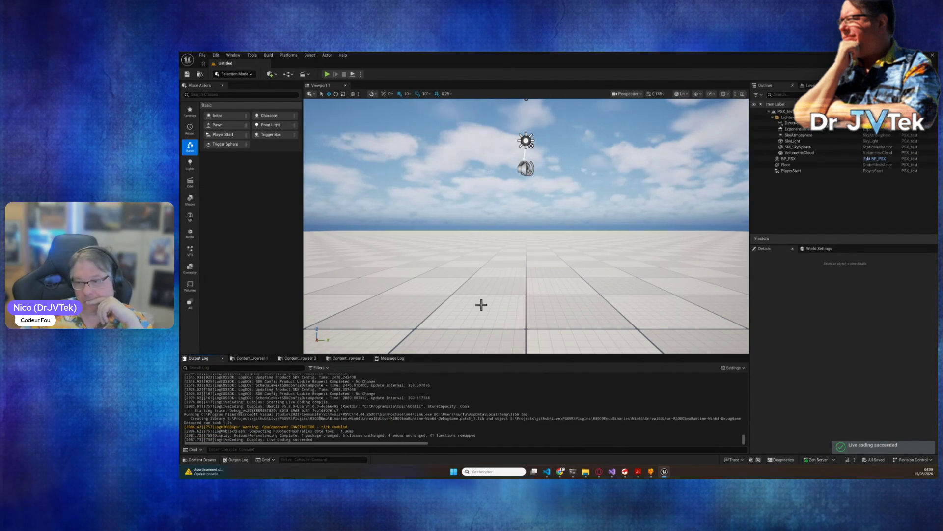
pyautogui.click(326, 75)
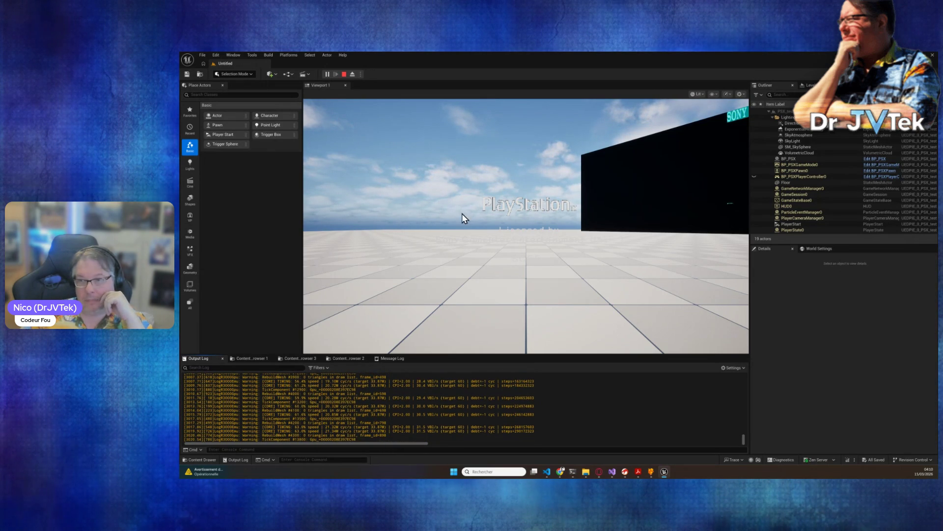
pyautogui.click(344, 75)
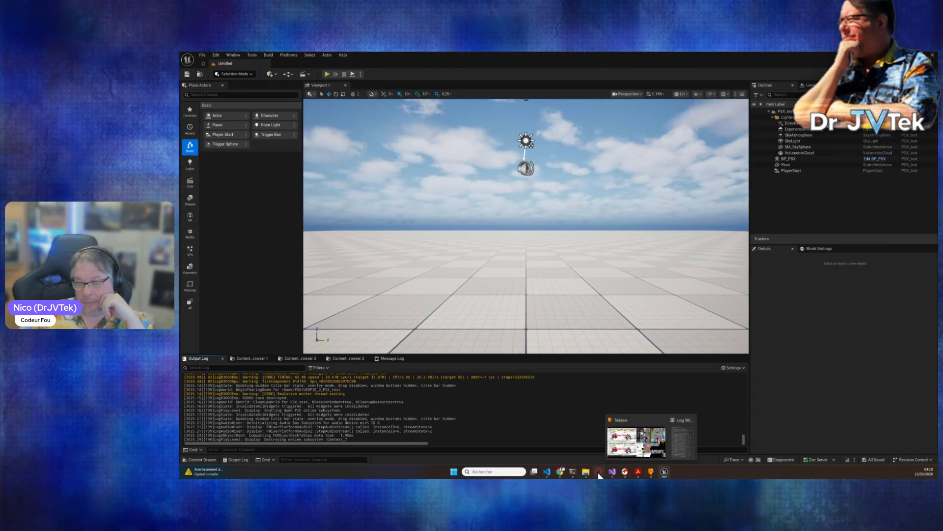
# Bring Claude Code back and review its report that ReadN now fires and the BIOS reads sectors
pyautogui.moveTo(578, 476)
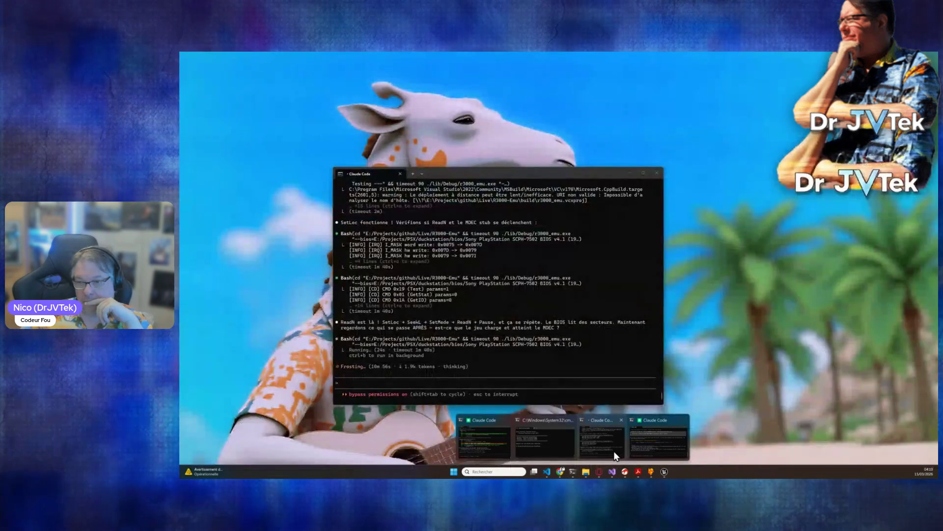
pyautogui.click(614, 450)
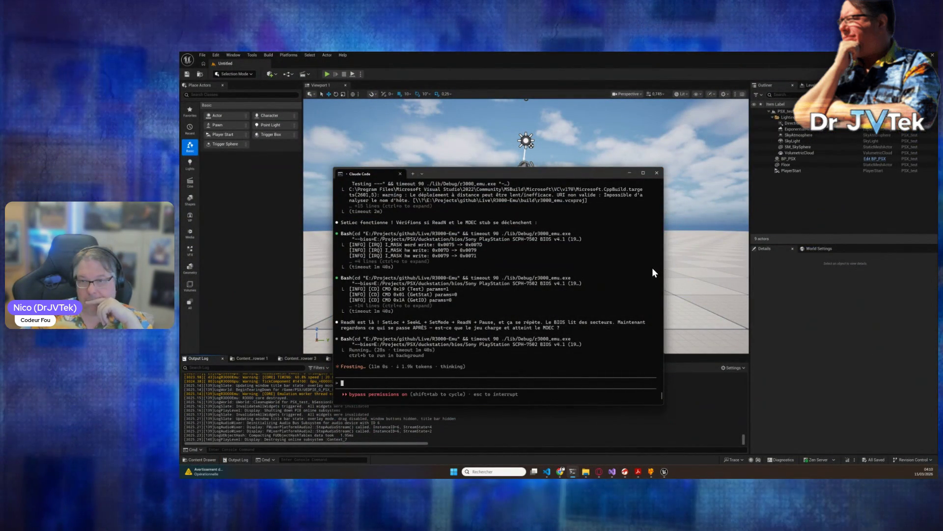
pyautogui.scroll(2, 476, 291)
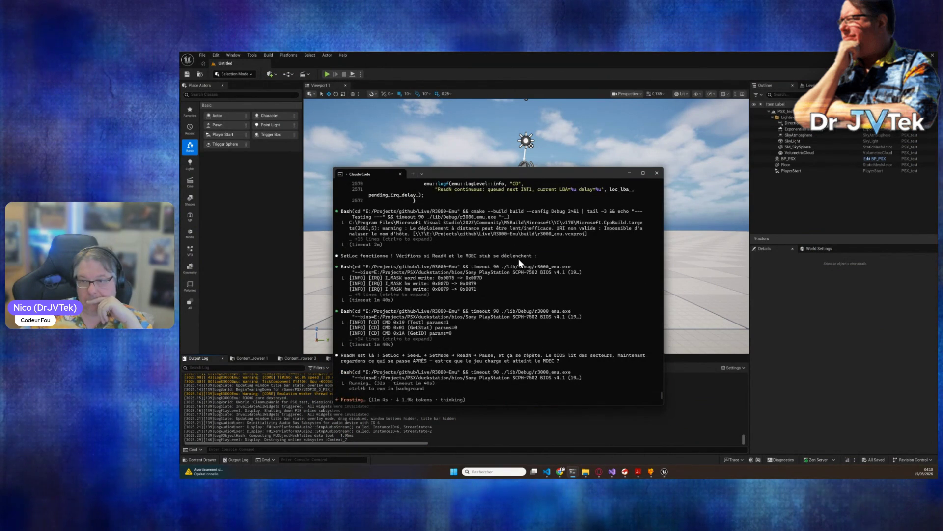
pyautogui.scroll(-2, 529, 322)
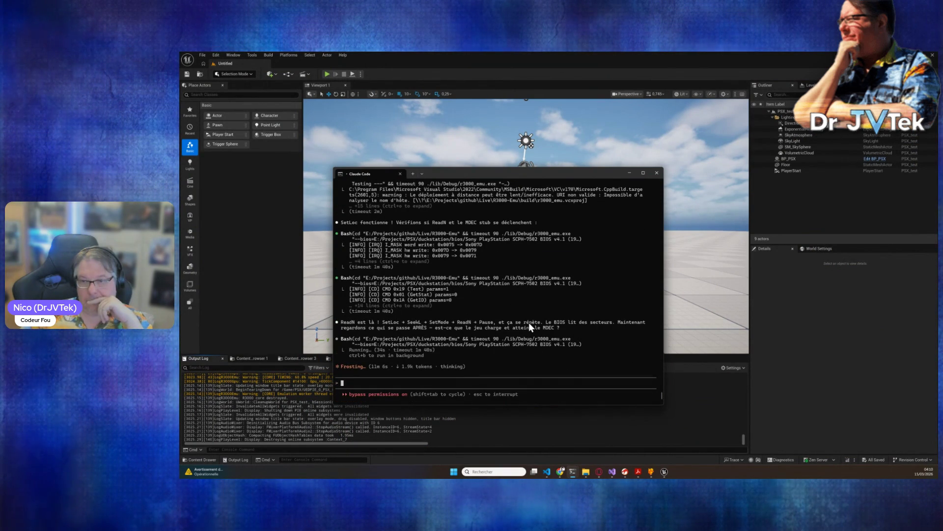
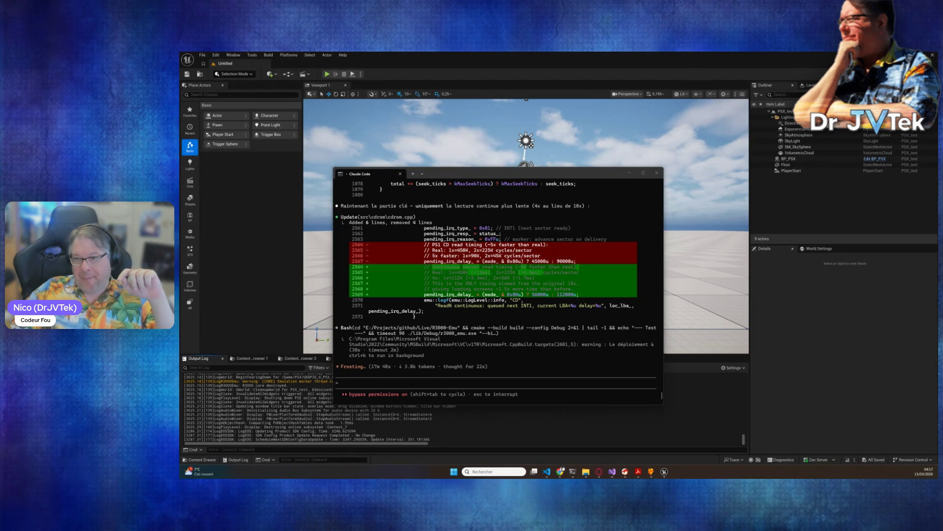
# Copy the key-part phrase, then play the level to reach the Challenging Stage and NOW LOADING screens
pyautogui.moveTo(355, 206); pyautogui.dragTo(443, 206)
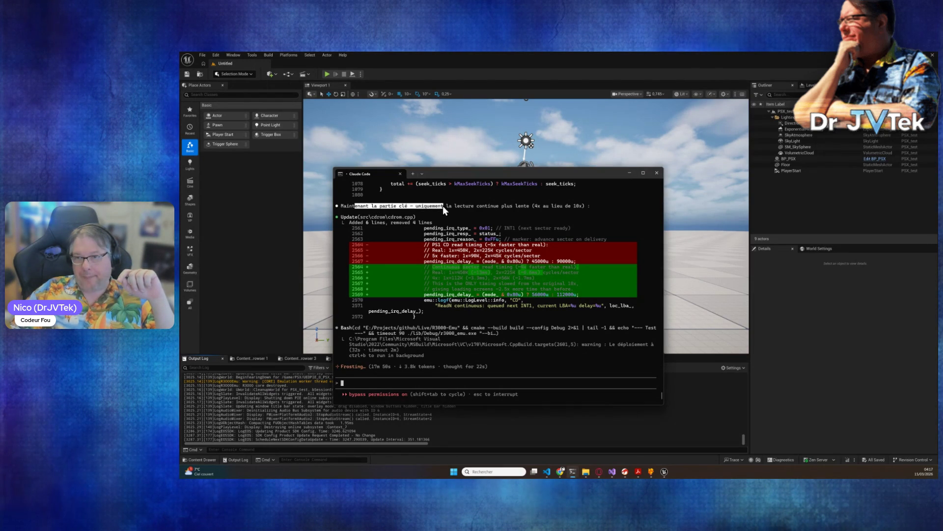
pyautogui.hotkey('ctrl', 'c')
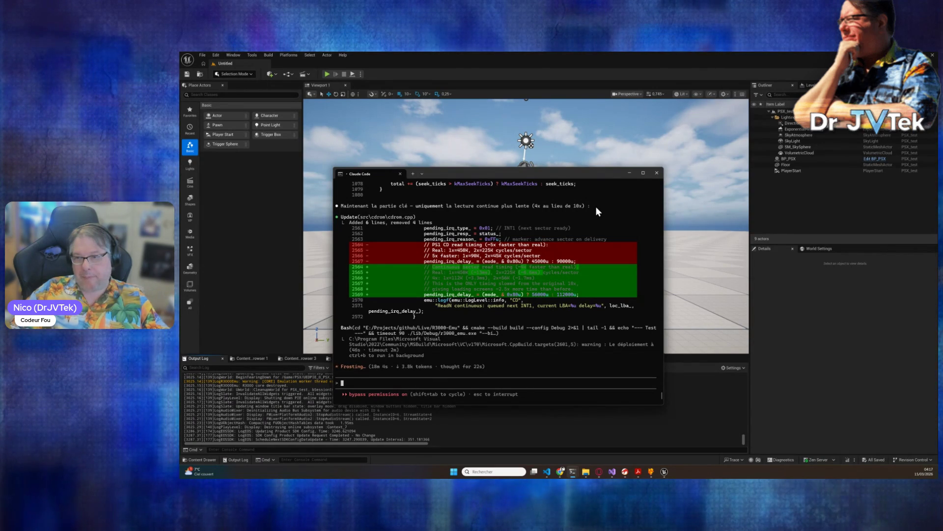
pyautogui.click(848, 462)
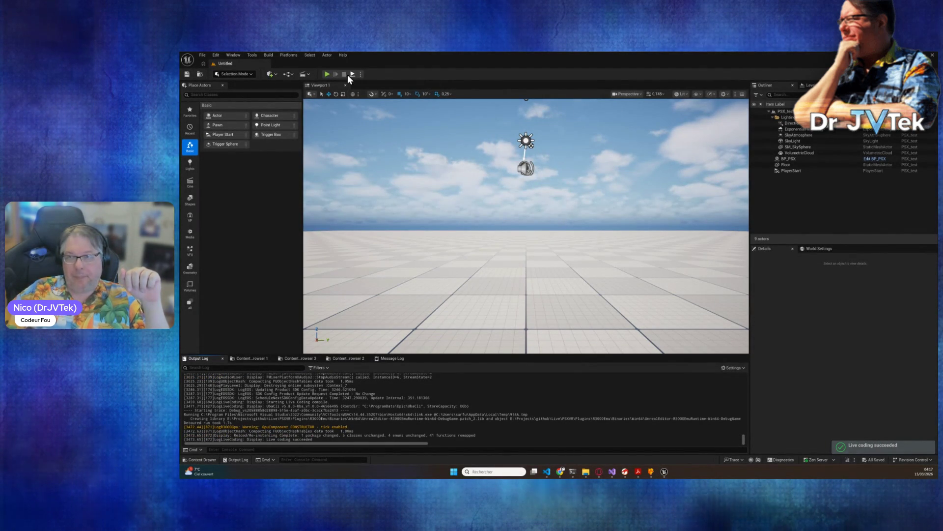
pyautogui.click(327, 74)
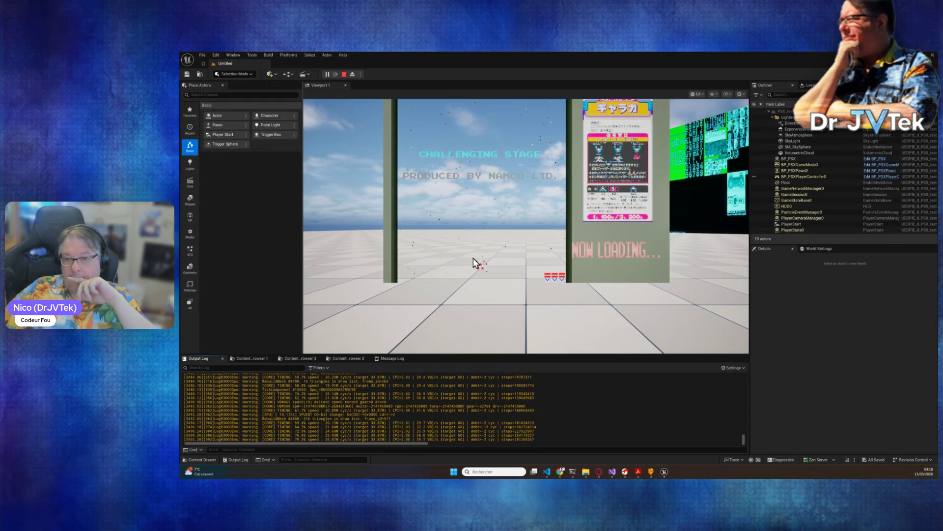
pyautogui.click(474, 263)
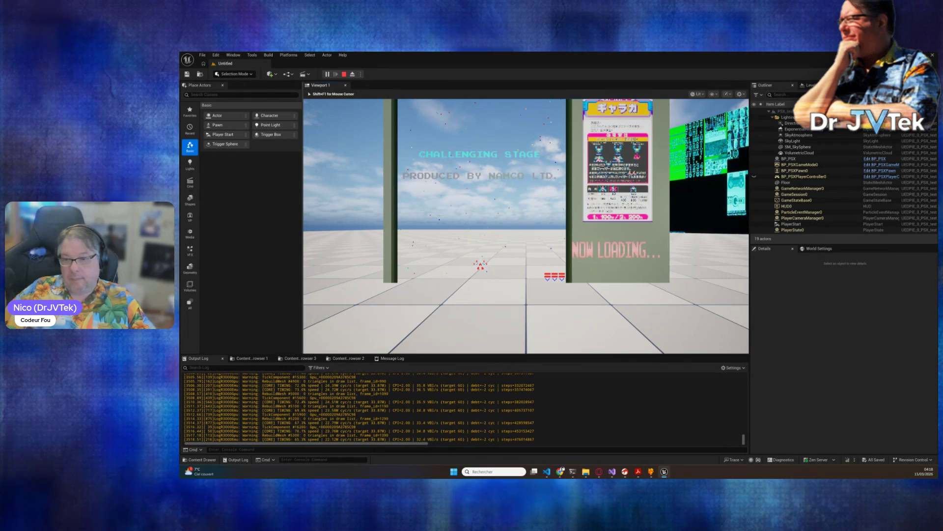
pyautogui.press('Escape')
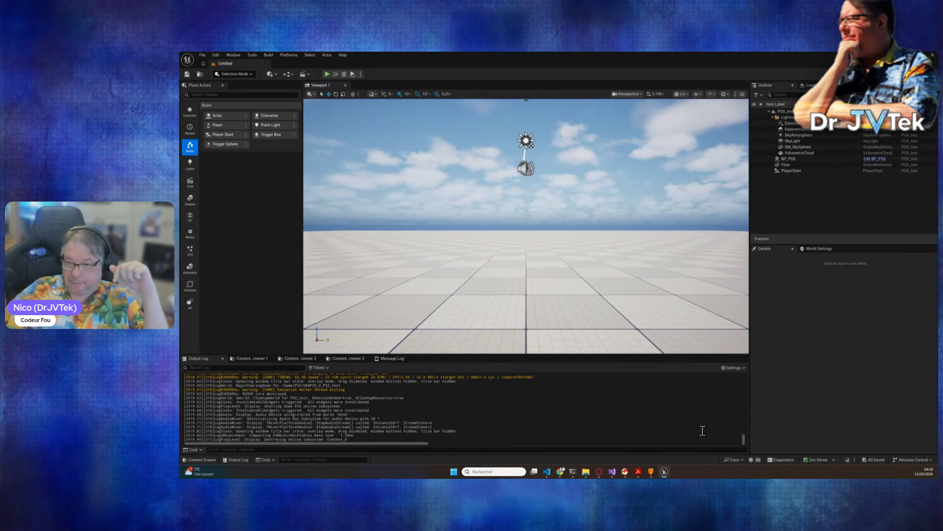
# Bring the Claude Code terminal back in front of the Unreal editor
pyautogui.moveTo(573, 474)
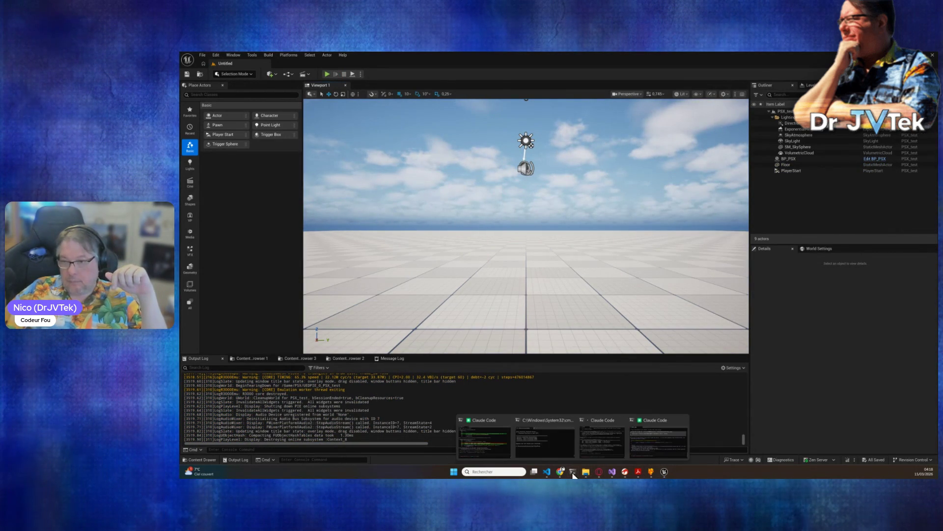
pyautogui.click(615, 454)
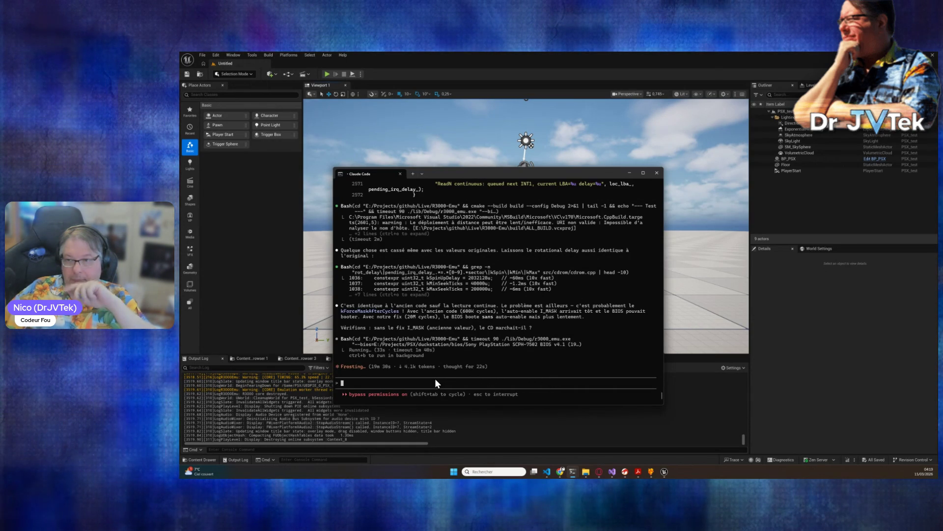
pyautogui.write('a')
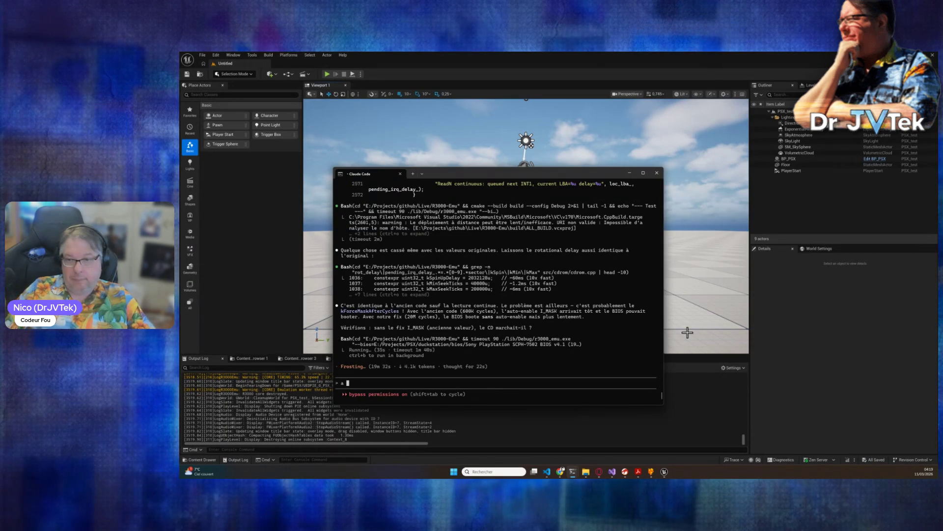
pyautogui.write('ca semble charger a nouv')
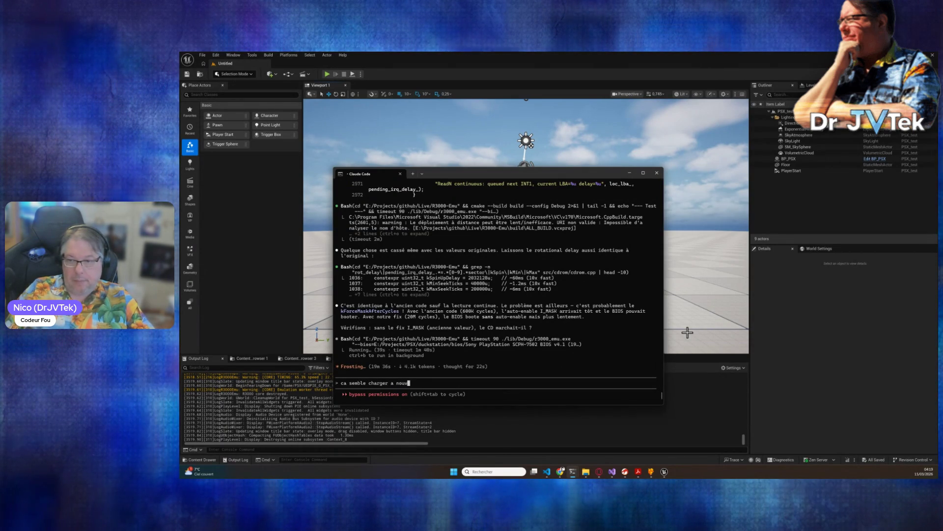
pyautogui.write('eau sur ue5')
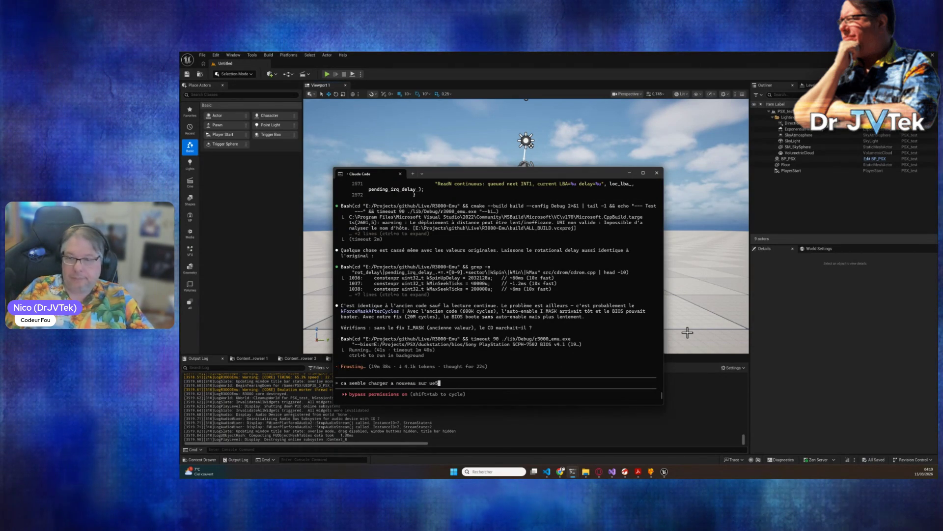
pyautogui.write(' ... sauf que ')
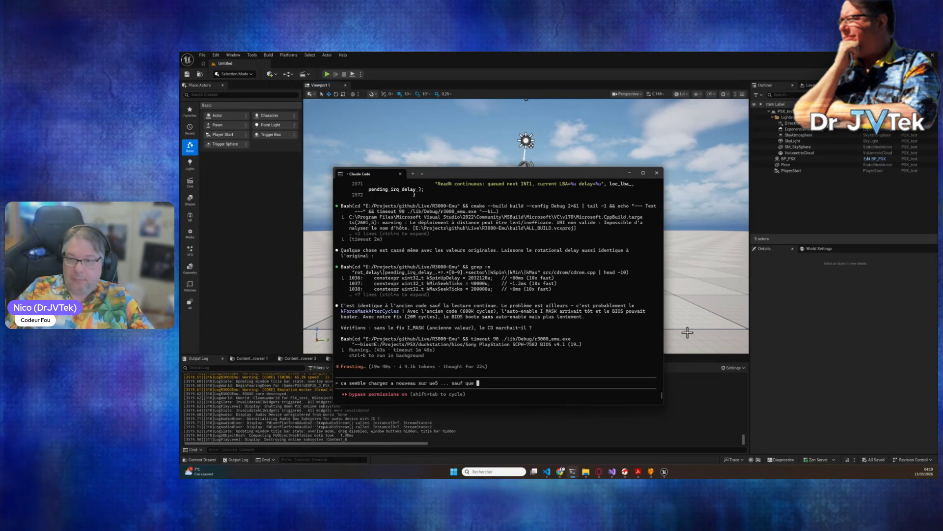
pyautogui.write('ca bo')
pyautogui.write('oque')
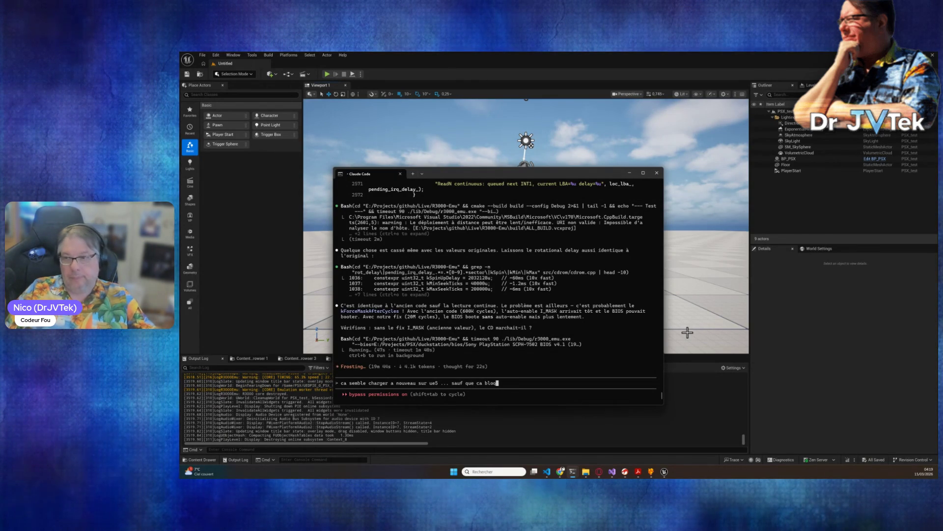
pyautogui.press('BackSpace')
pyautogui.press('BackSpace')
pyautogui.press('BackSpace')
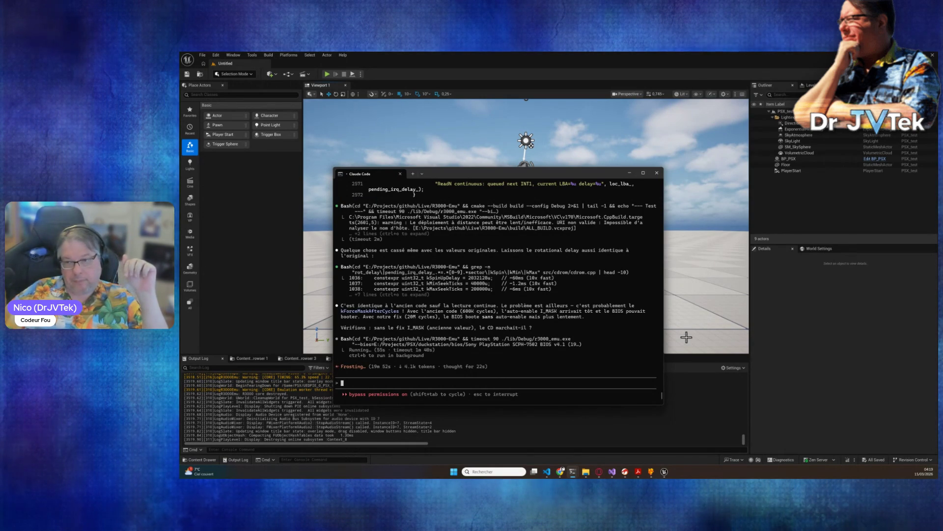
pyautogui.scroll(9, 505, 339)
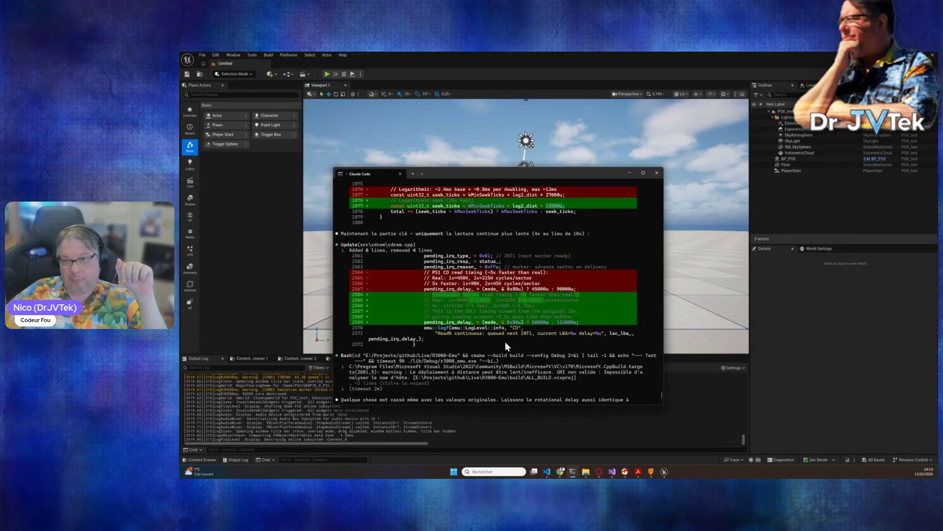
# Read through the seek-timing constants grep and the BIOS test results in Claude Code
pyautogui.scroll(-2, 504, 342)
pyautogui.scroll(-3, 505, 341)
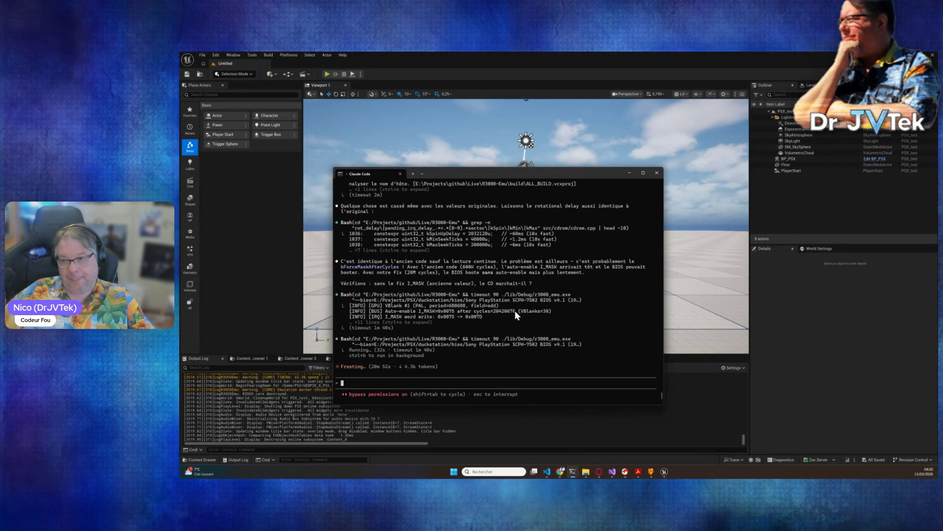
pyautogui.click(590, 309)
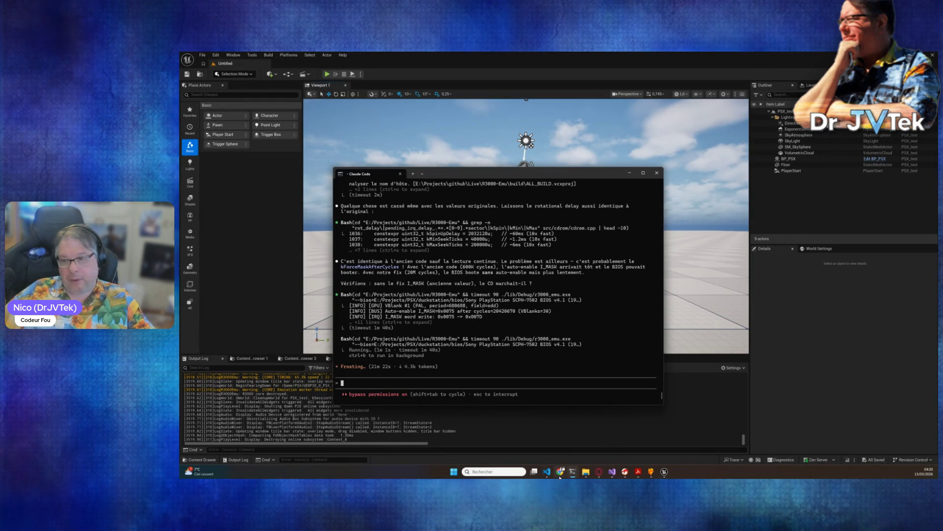
# Bring up the Node.tsx Claude Code session and move its window aside to the right
pyautogui.moveTo(573, 472)
pyautogui.click(502, 450)
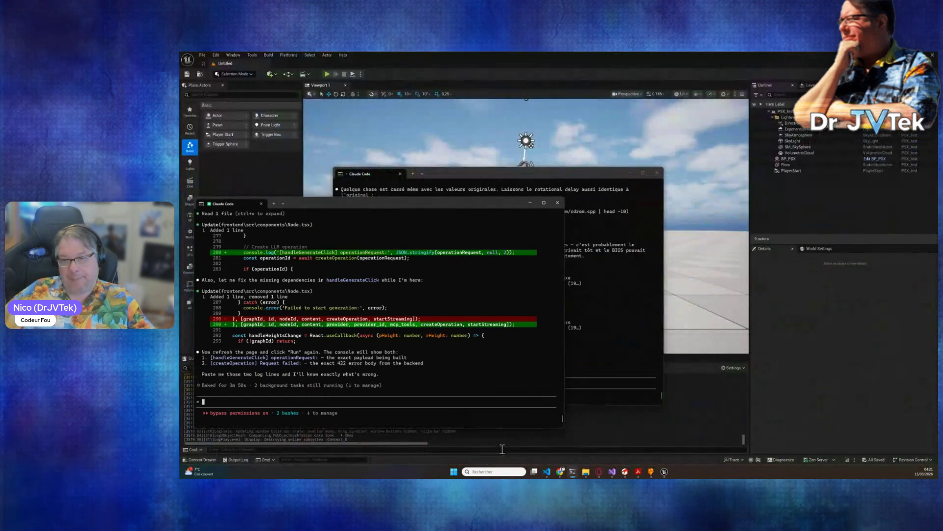
pyautogui.moveTo(782, 217)
pyautogui.mouseDown()
pyautogui.moveTo(821, 209)
pyautogui.moveTo(820, 228)
pyautogui.mouseUp()
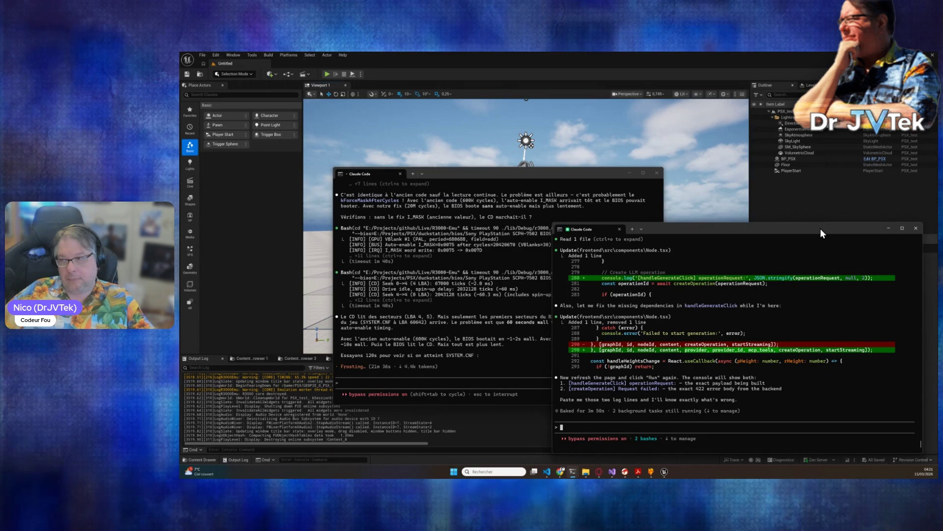
pyautogui.moveTo(820, 228); pyautogui.dragTo(677, 220)
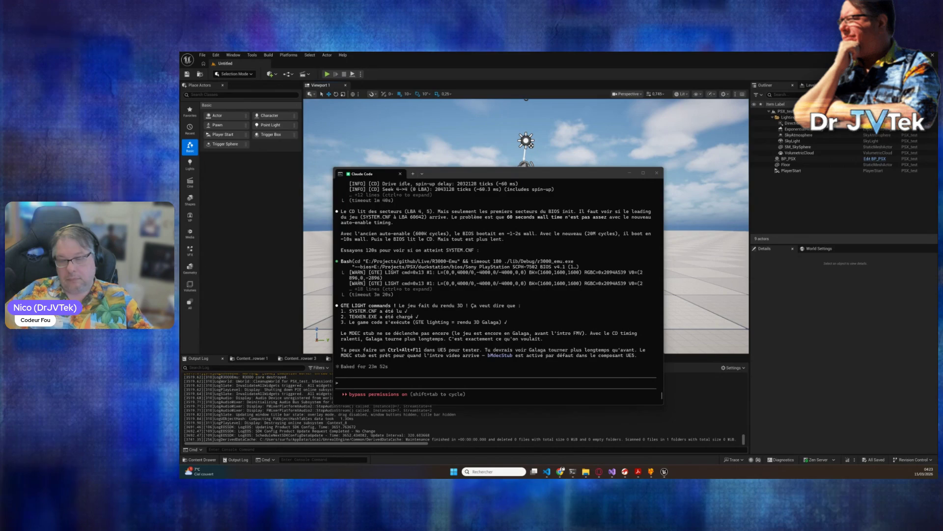
# Once the 120-second test confirms SYSTEM.CNF and TEKKEN.EXE load, return to the Unreal editor
pyautogui.click(468, 384)
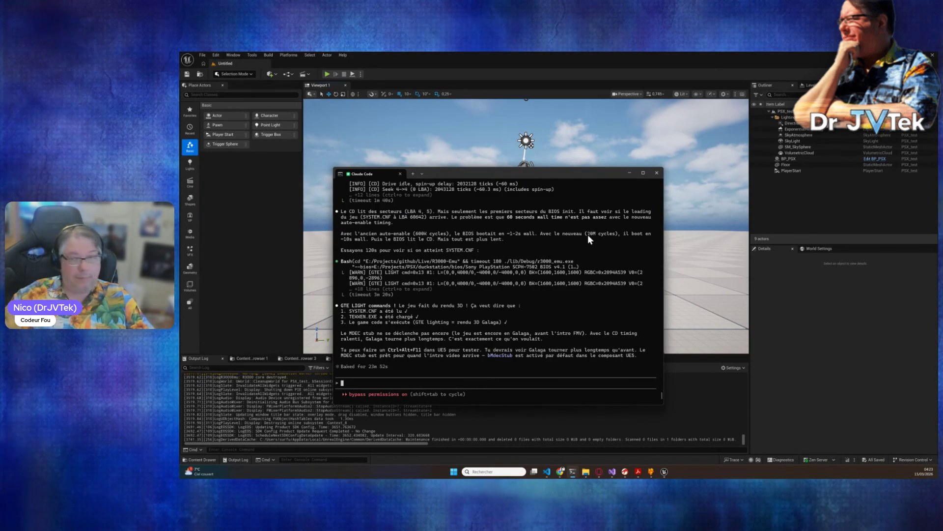
pyautogui.click(687, 398)
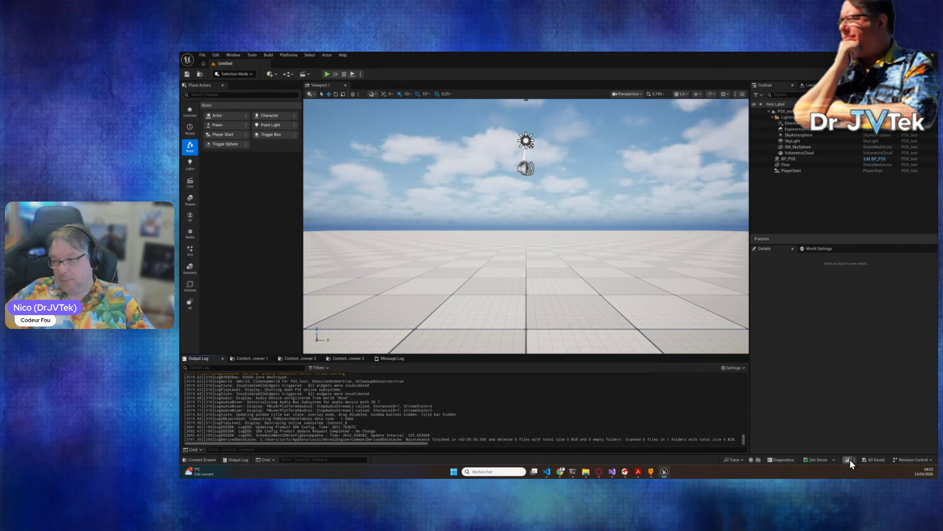
# Live-compile the emulator plugin with Ctrl+Alt+F11 to apply the slower CD read timing
pyautogui.hotkey('ctrl', 'alt', 'F11')
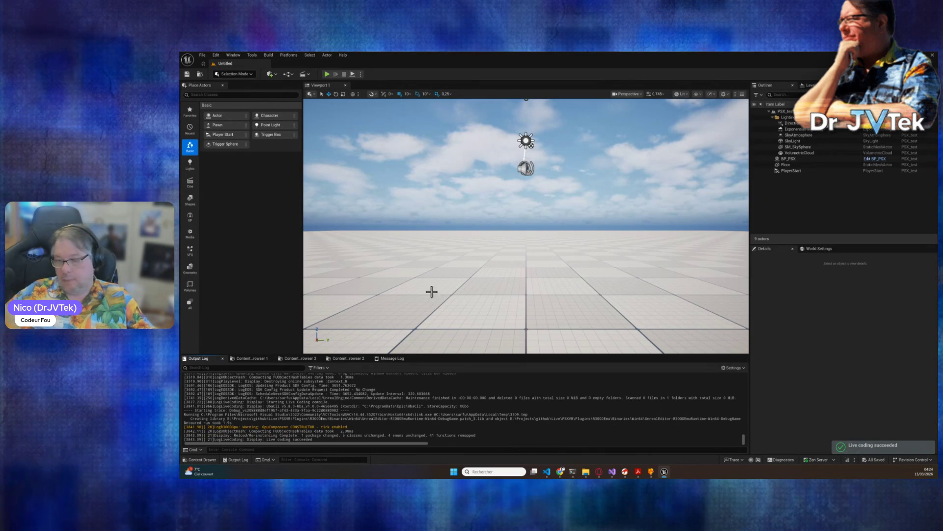
# Play the level until the game reaches NOW LOADING again, then stop the session
pyautogui.click(326, 72)
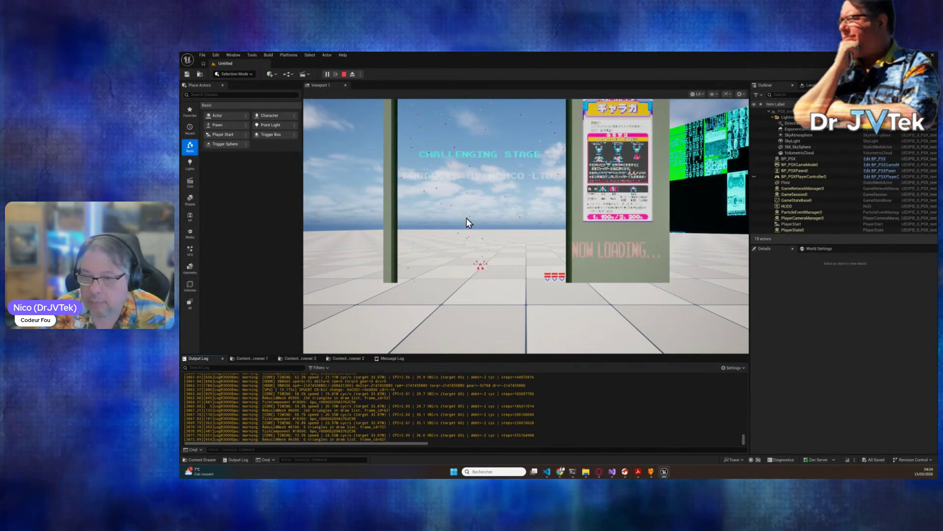
pyautogui.click(345, 75)
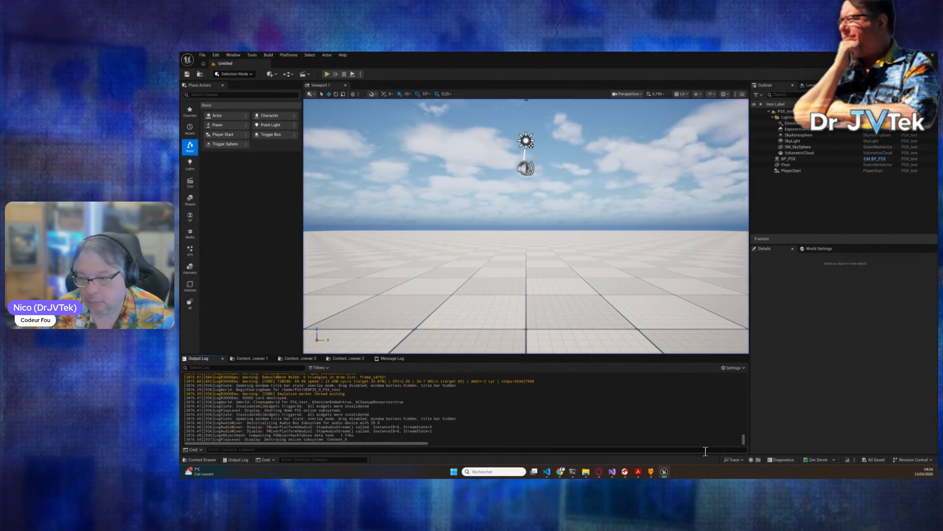
# In the emulator Claude Code session, type 'ca charge dans ue5 comme avant et ca bloque au même endroit'
pyautogui.moveTo(573, 471)
pyautogui.click(596, 451)
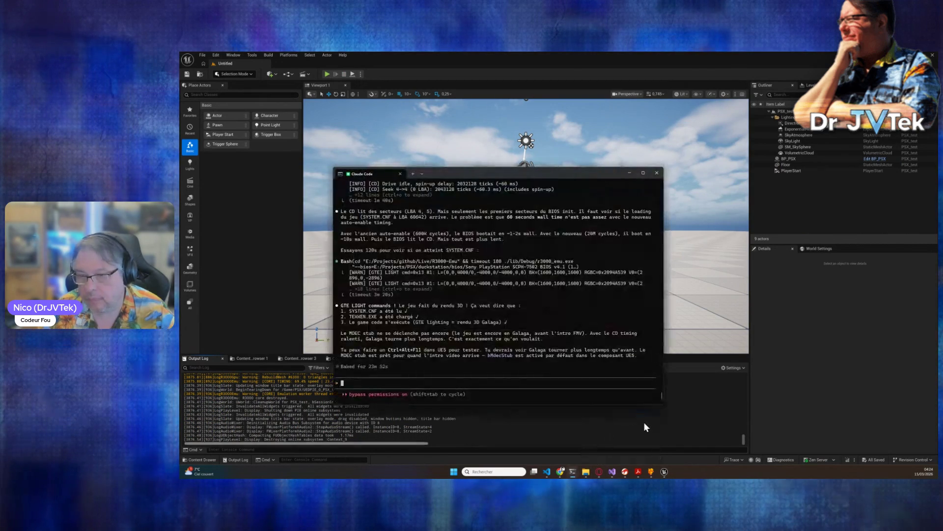
pyautogui.write('ca charge dans ')
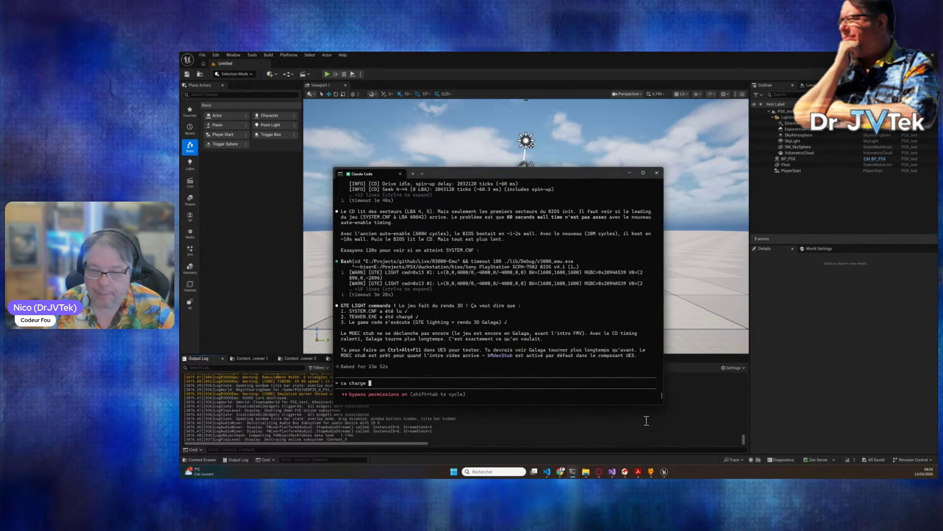
pyautogui.write('ue5 co')
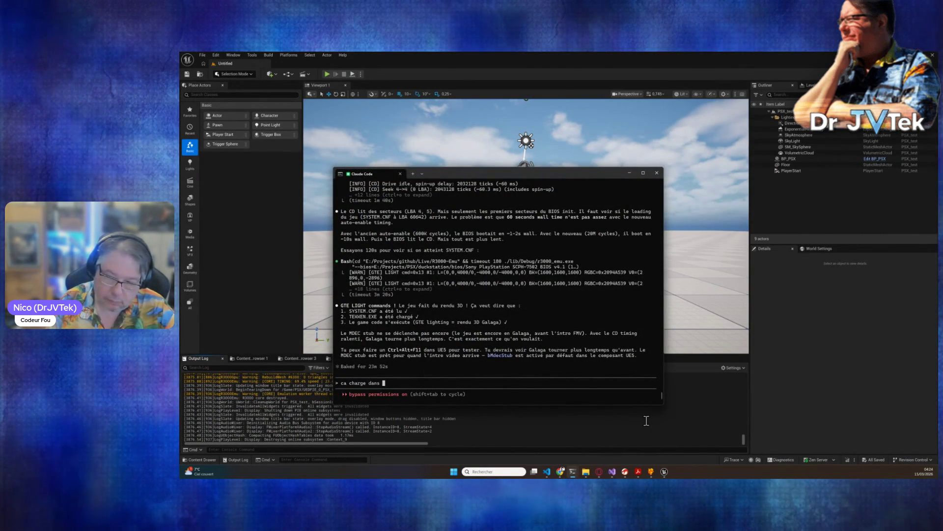
pyautogui.write('mme avant et ca bloque')
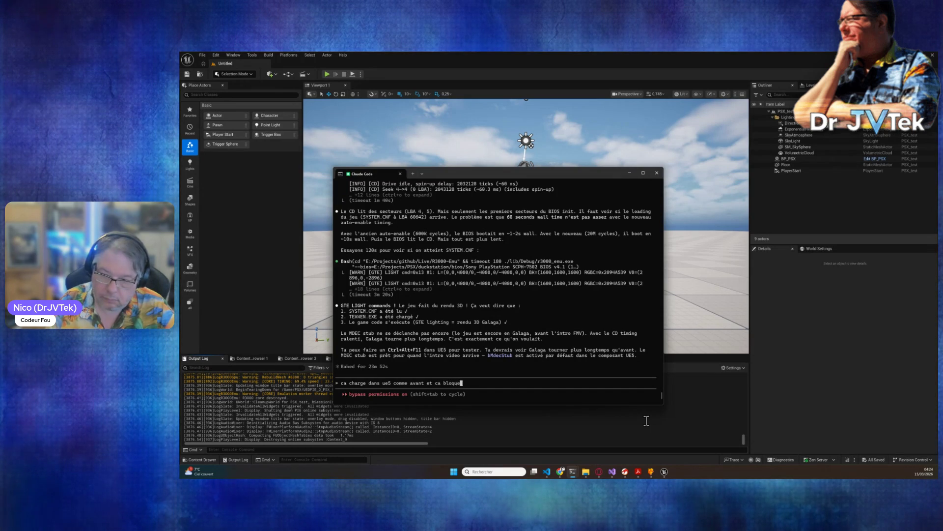
pyautogui.write(' au même endroit')
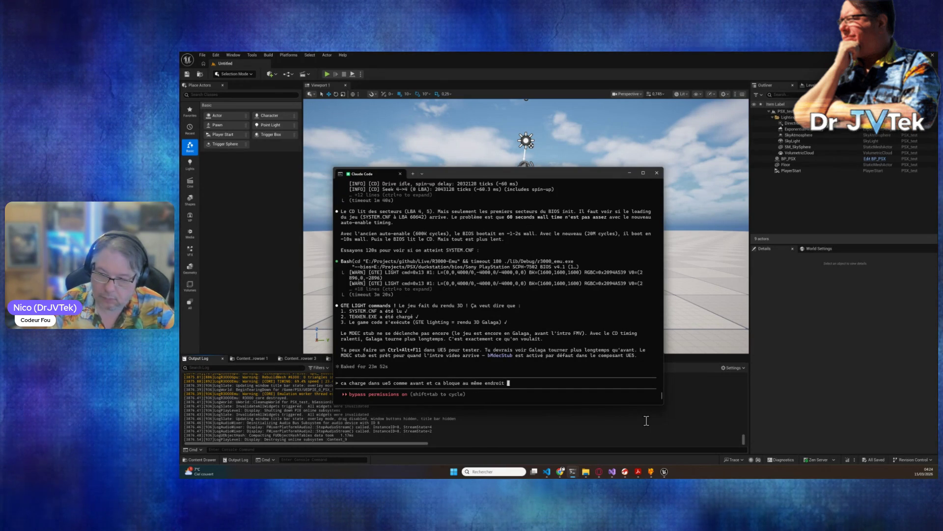
# Send the hang report, then select Claude's question about compiling in UE5
pyautogui.press('Return')
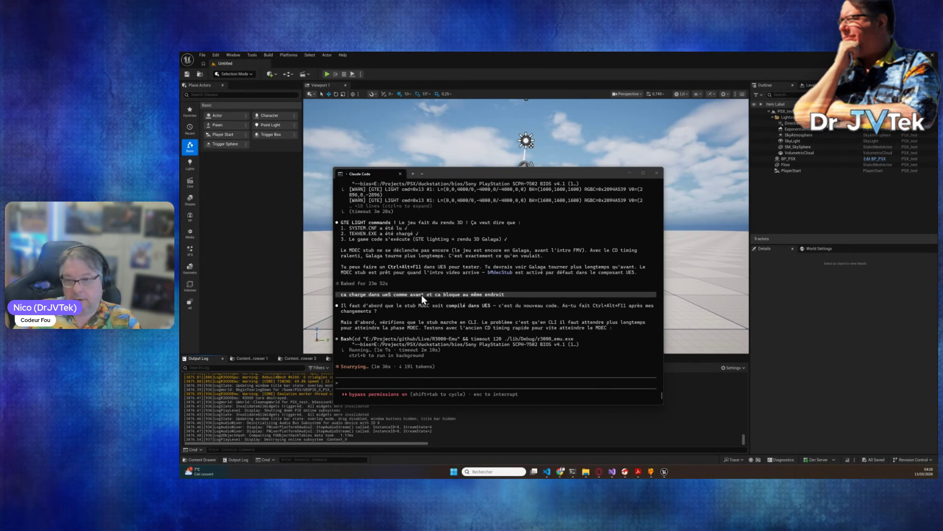
pyautogui.moveTo(386, 310)
pyautogui.mouseDown()
pyautogui.moveTo(395, 305)
pyautogui.moveTo(346, 308)
pyautogui.mouseUp()
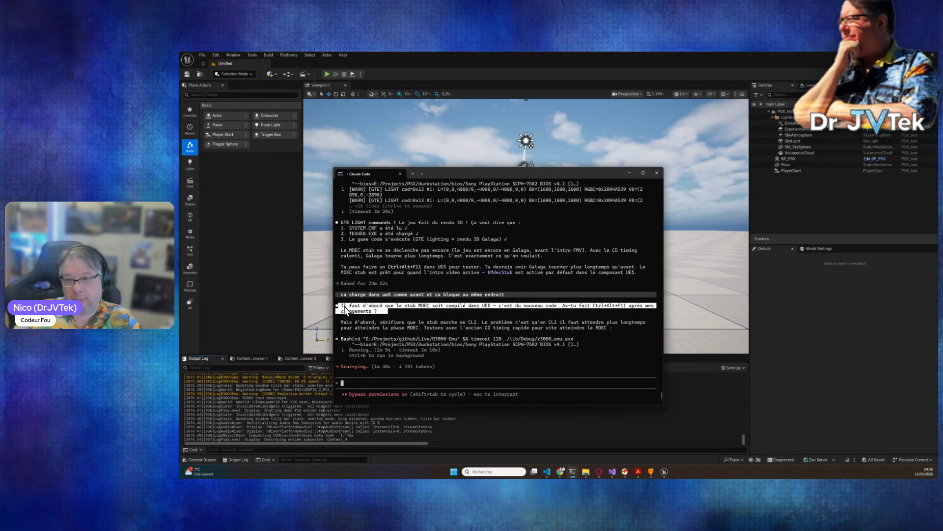
# Queue a reply: 'stp ! arrete de me demander si ca a compiler !!!! car je vais me facher cette fois !'
pyautogui.click(382, 383)
pyautogui.write('s')
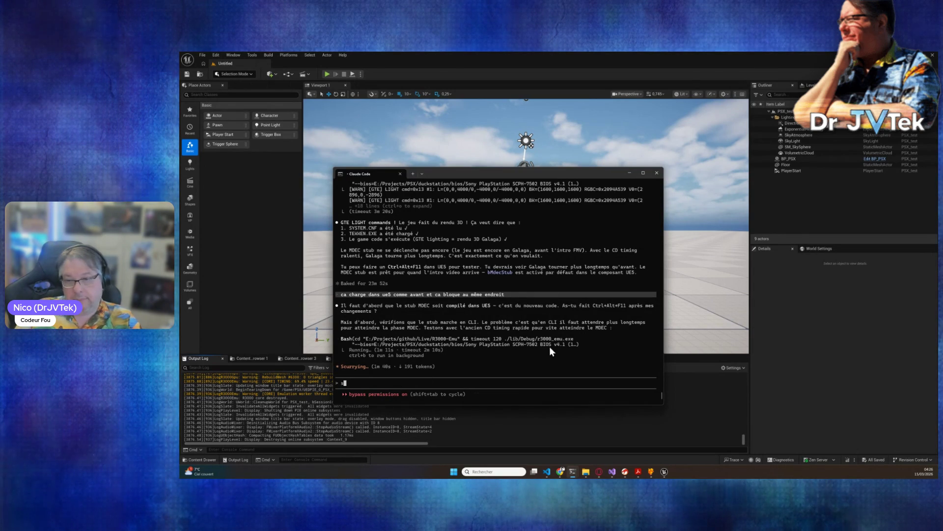
pyautogui.write('tp ! arre')
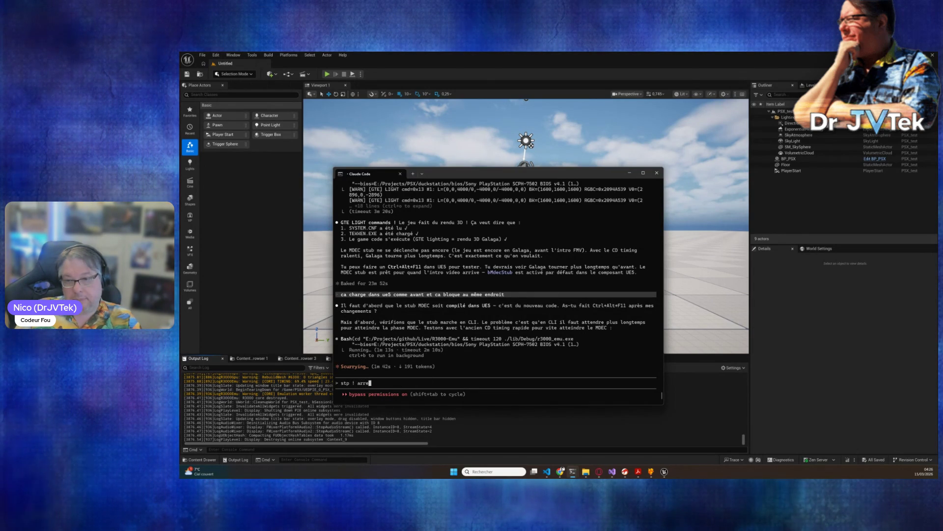
pyautogui.write('te de me demander')
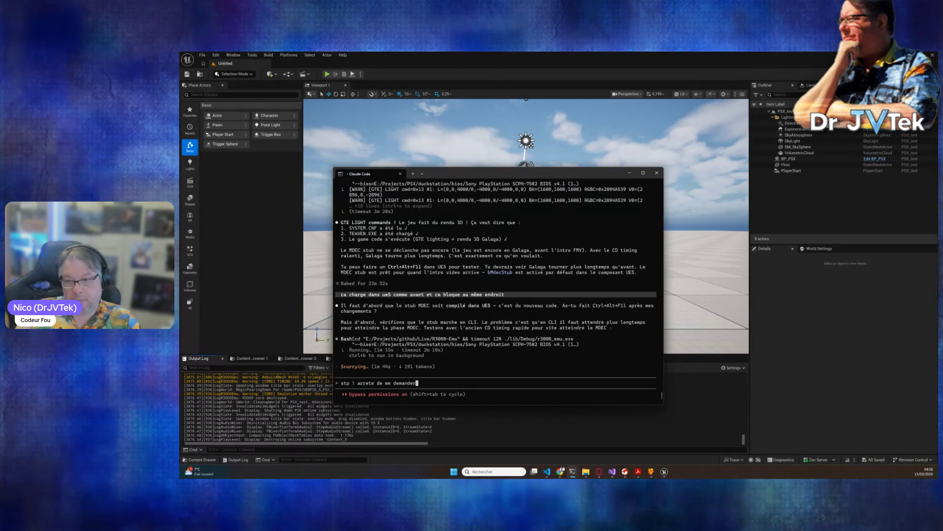
pyautogui.write(' si ca a compiler !!!!')
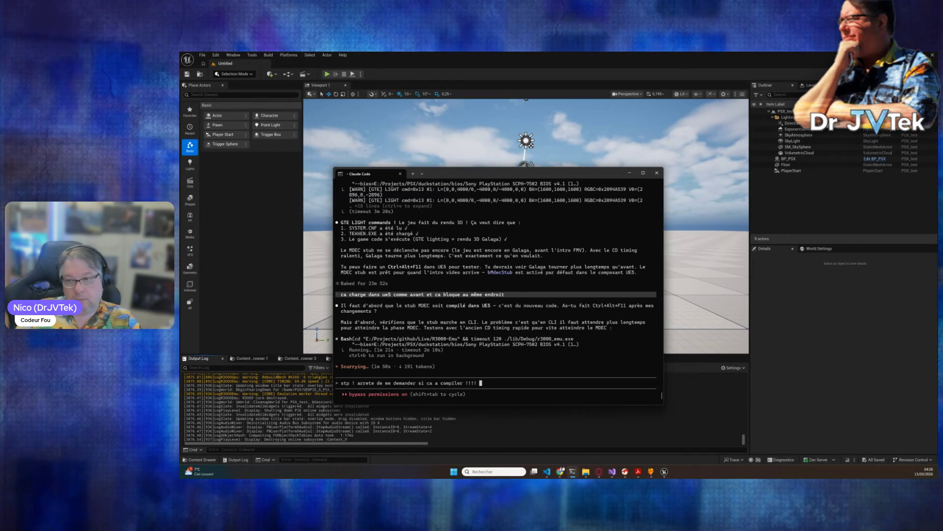
pyautogui.write('car je vais me f')
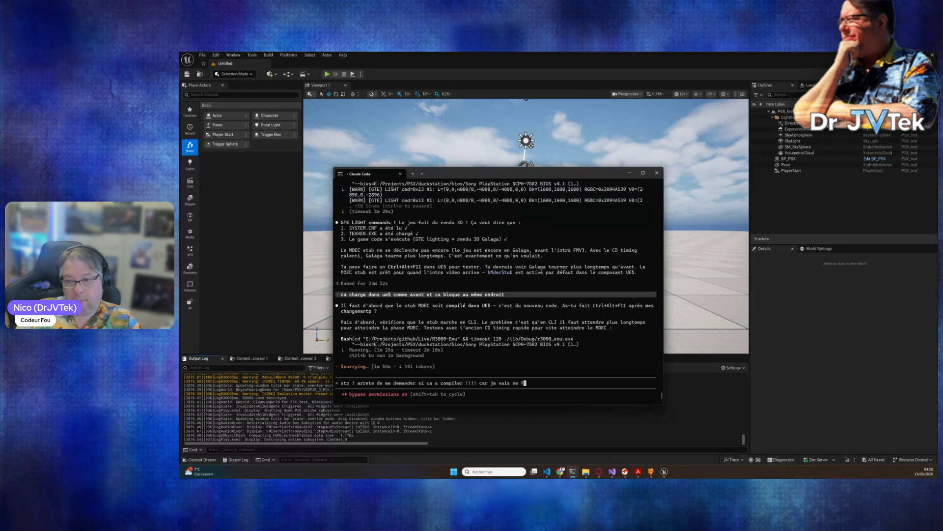
pyautogui.write('acher cette foi')
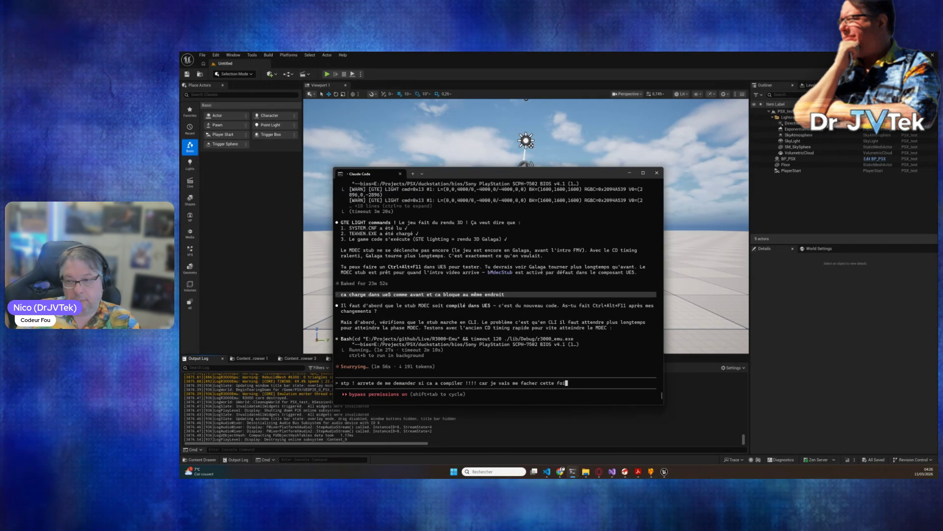
pyautogui.write('s !')
pyautogui.press('Return')
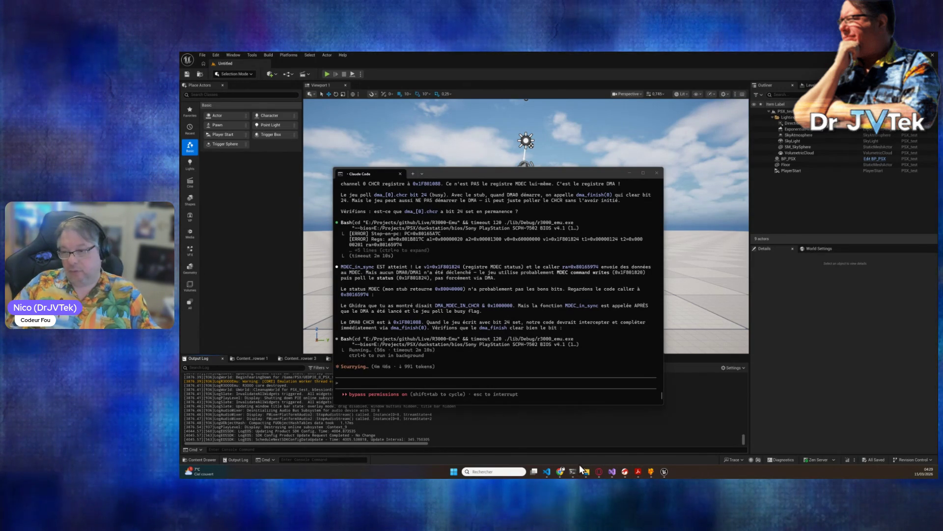
# Bring up the psx-spx Macroblock Decoder (MDEC) specification page in the browser
pyautogui.click(560, 472)
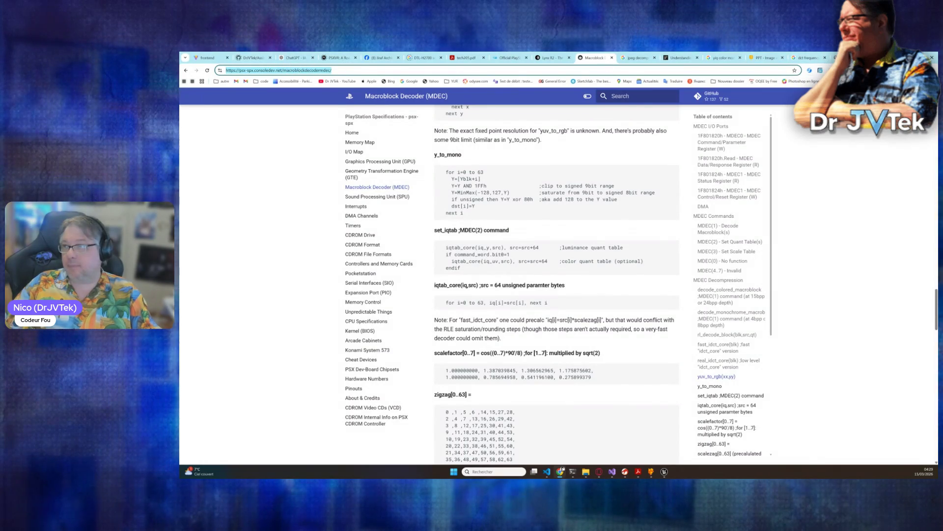
# Paste the psx-spx MDEC page link into Claude Code's prompt and queue it
pyautogui.hotkey('alt', 'Tab')
pyautogui.write('https://psx-spx.consoledev.net/macroblockdecodermdec/')
pyautogui.press('Return')
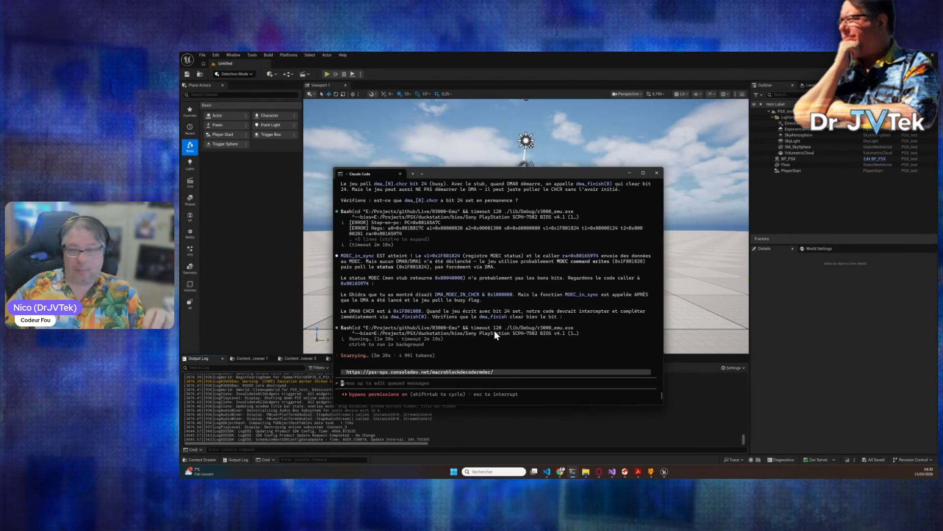
pyautogui.rightClick(651, 474)
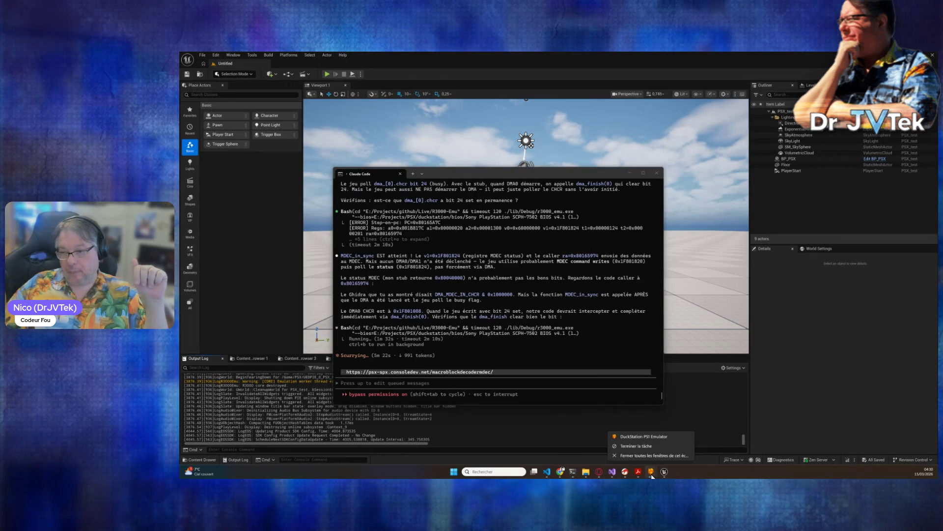
# Close DuckStation from its taskbar icon and confirm the exit prompt
pyautogui.click(648, 457)
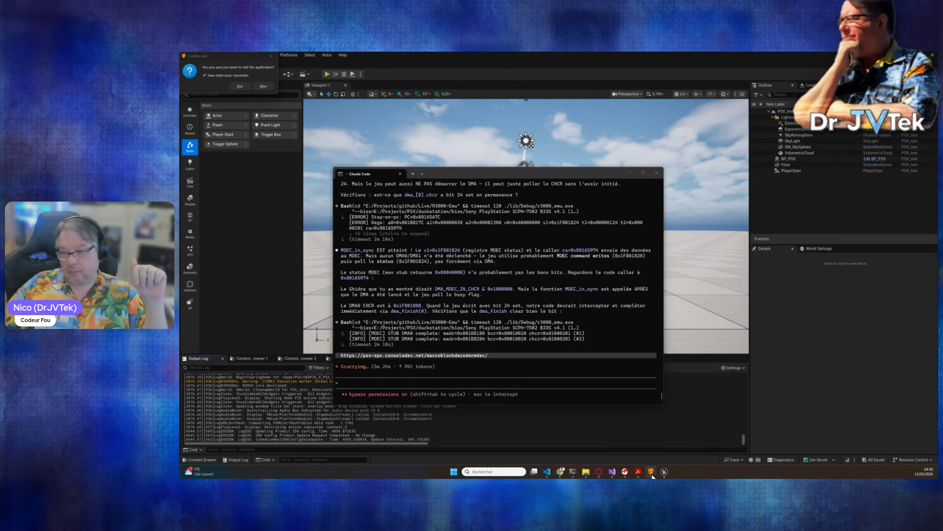
pyautogui.rightClick(651, 473)
pyautogui.click(648, 446)
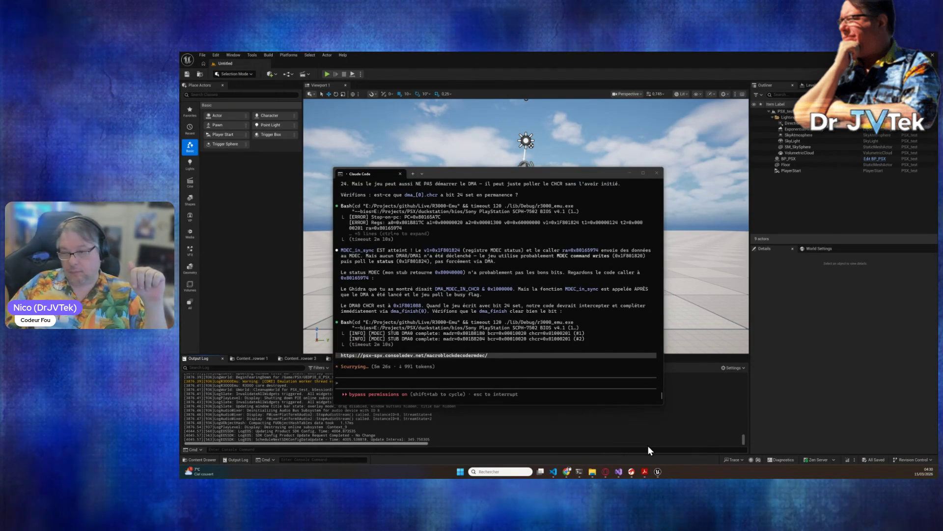